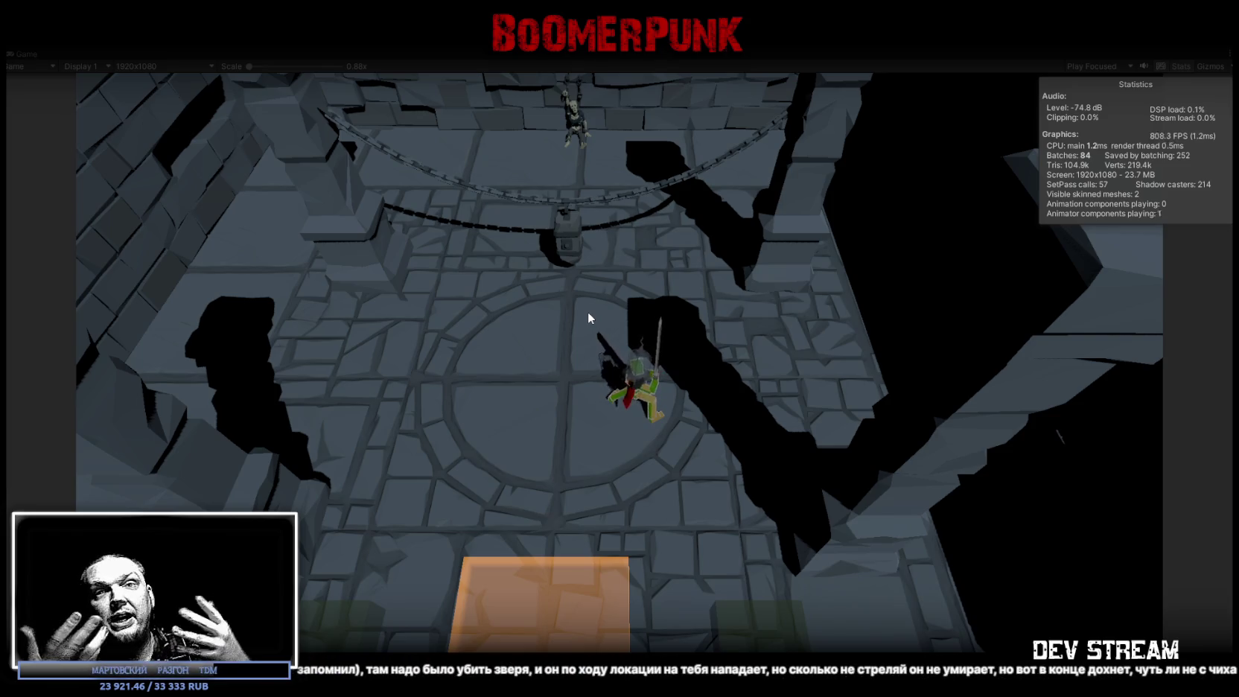
# Walk the character across the floor and swing the sword repeatedly in Play mode
pyautogui.press('w')
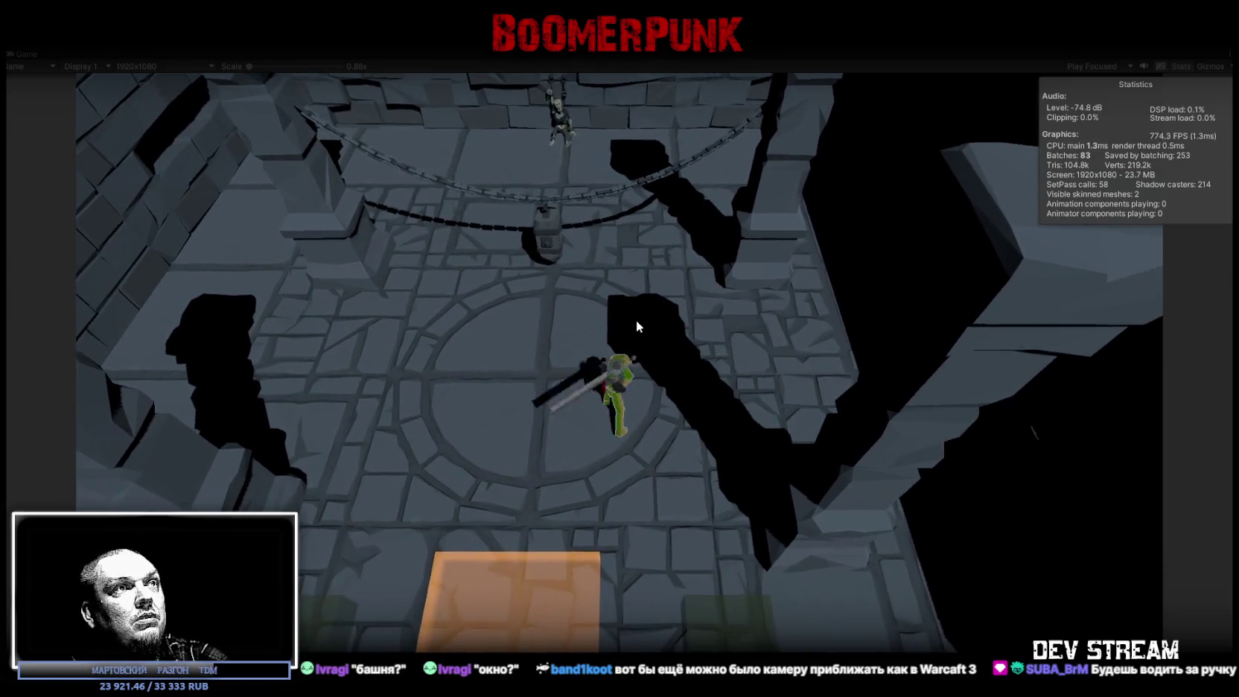
pyautogui.click(636, 320)
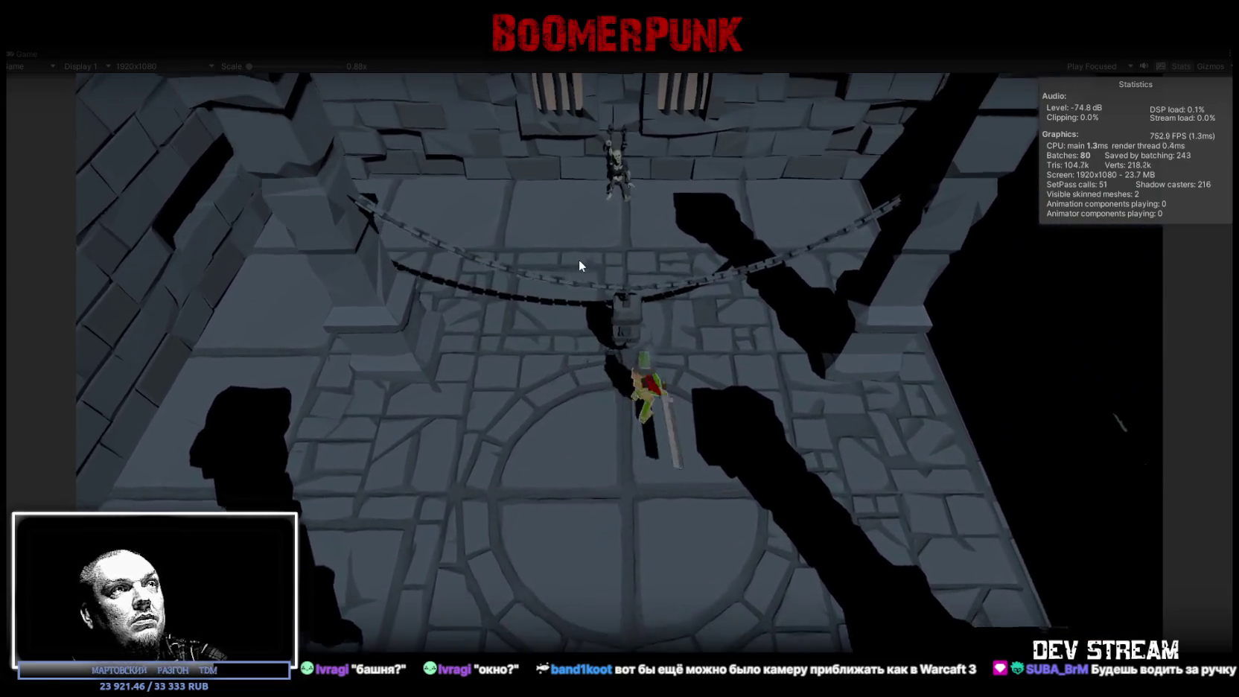
pyautogui.click(579, 265)
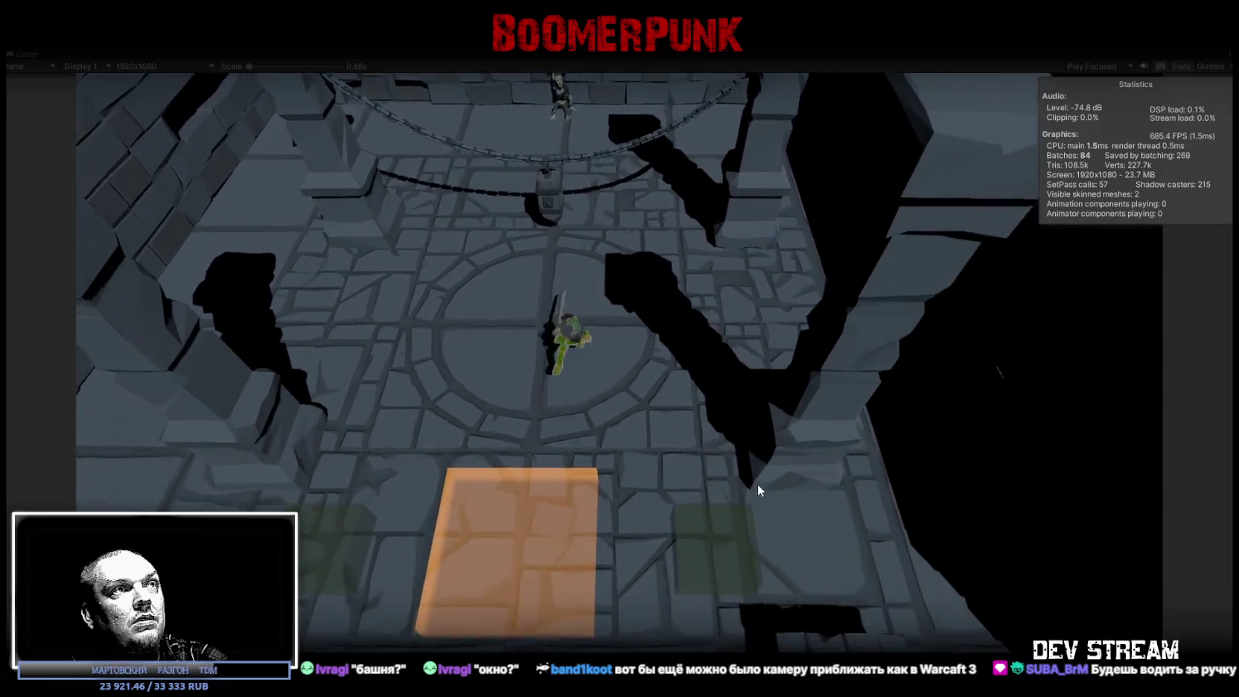
pyautogui.click(632, 272)
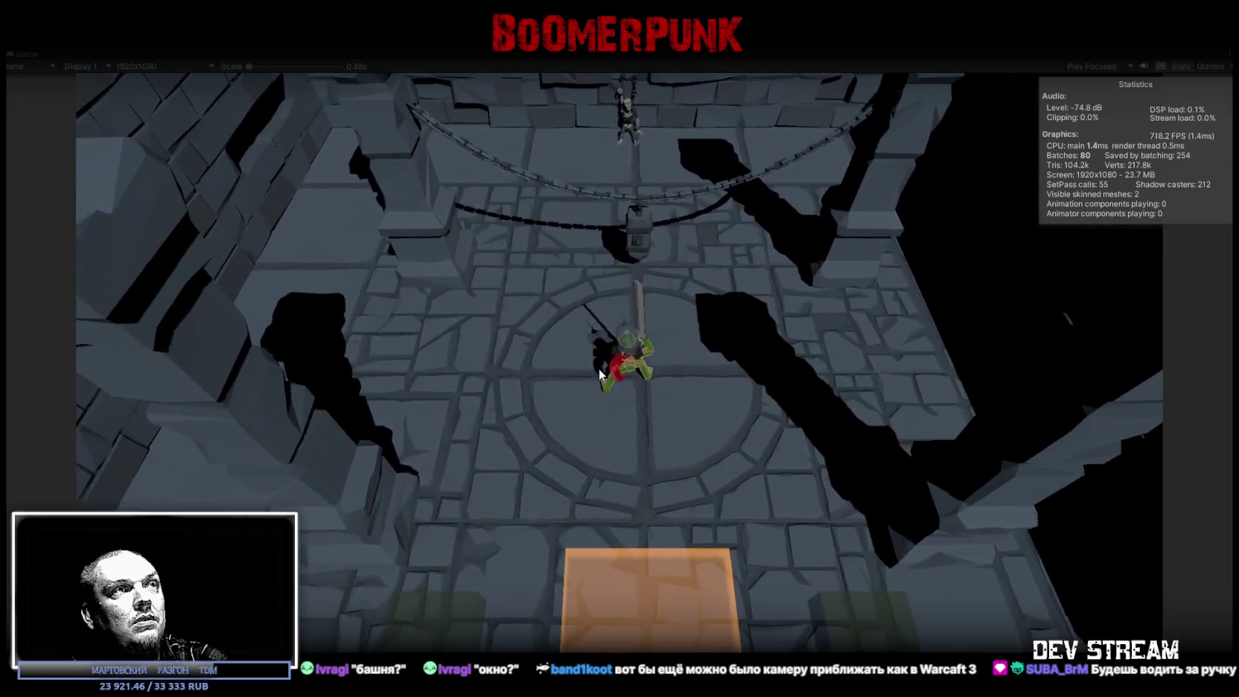
pyautogui.click(617, 371)
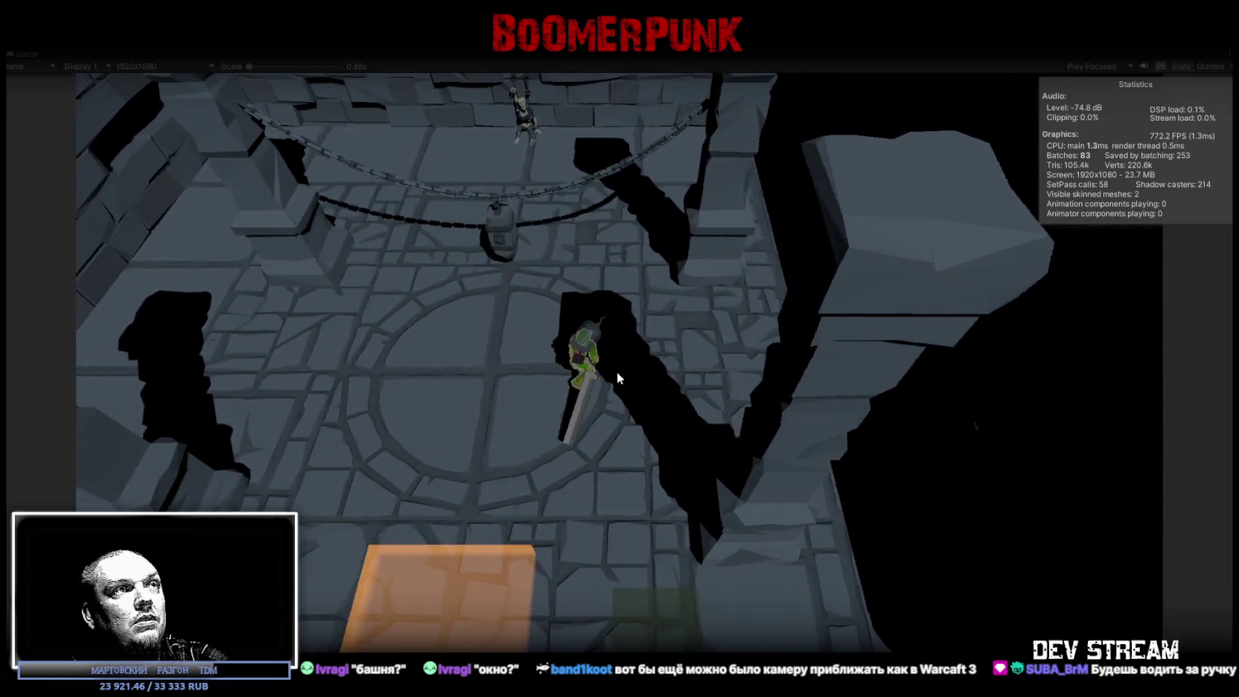
pyautogui.click(617, 372)
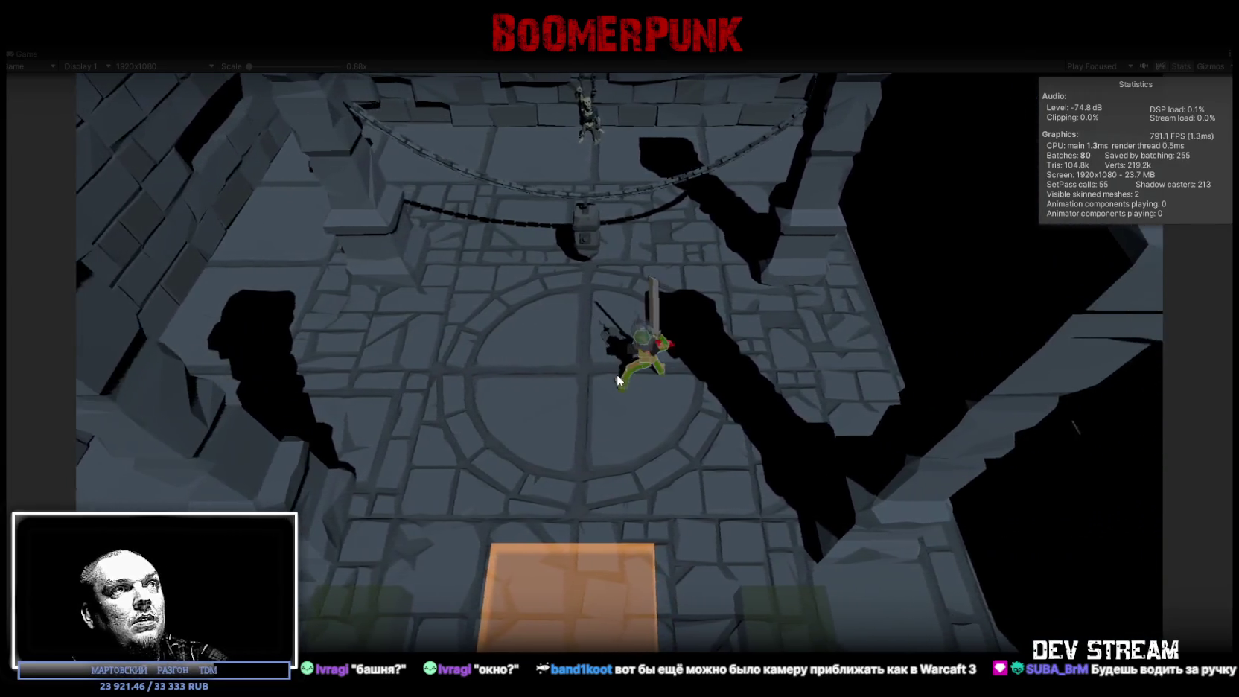
pyautogui.click(616, 373)
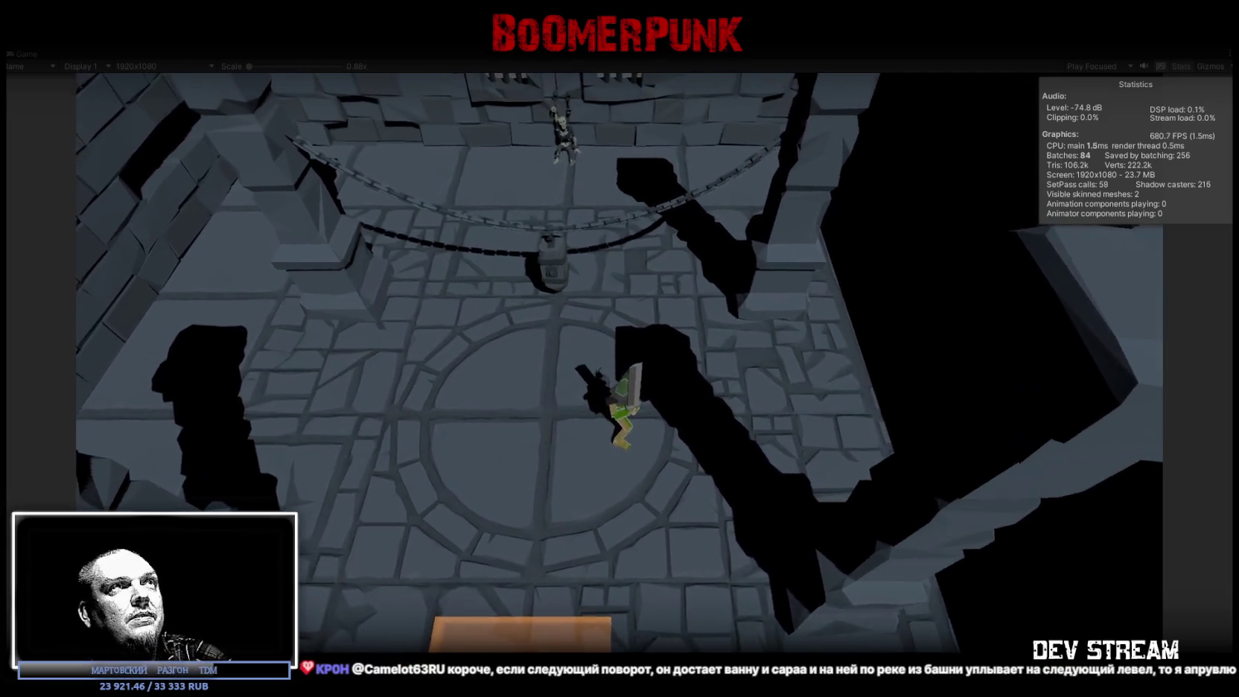
# Exit Play mode, show the Project files, and return to the Scene view of the dungeon room
pyautogui.click(600, 55)
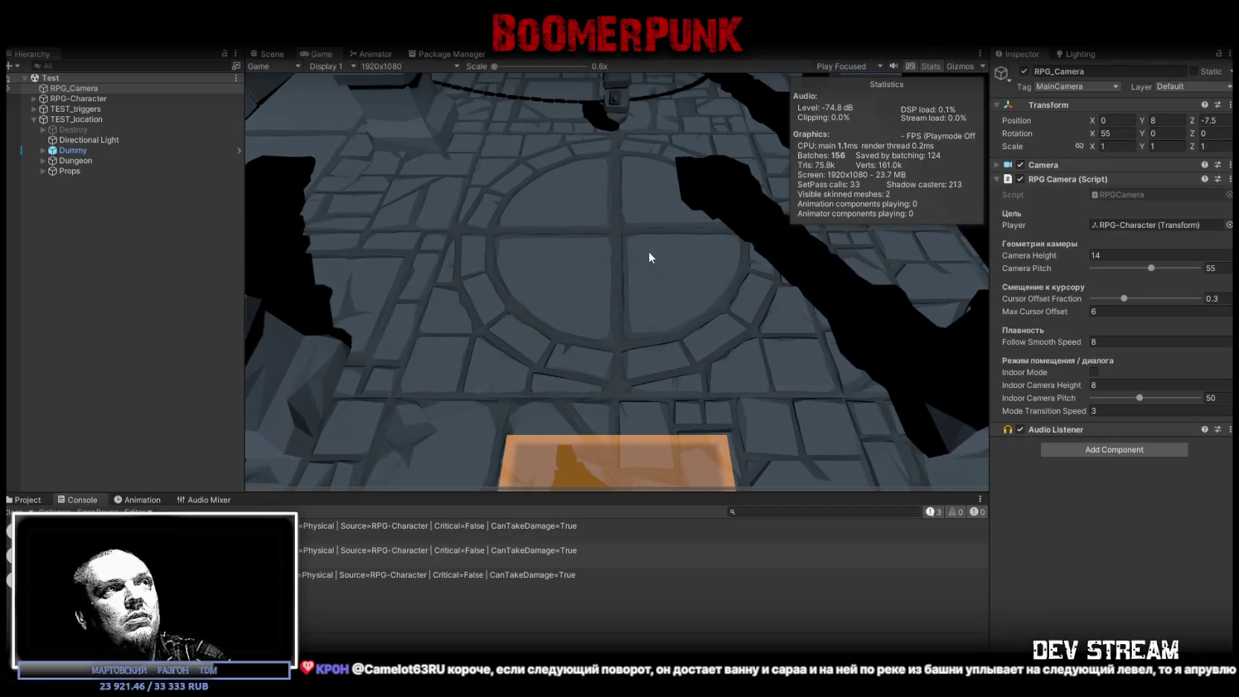
pyautogui.click(28, 500)
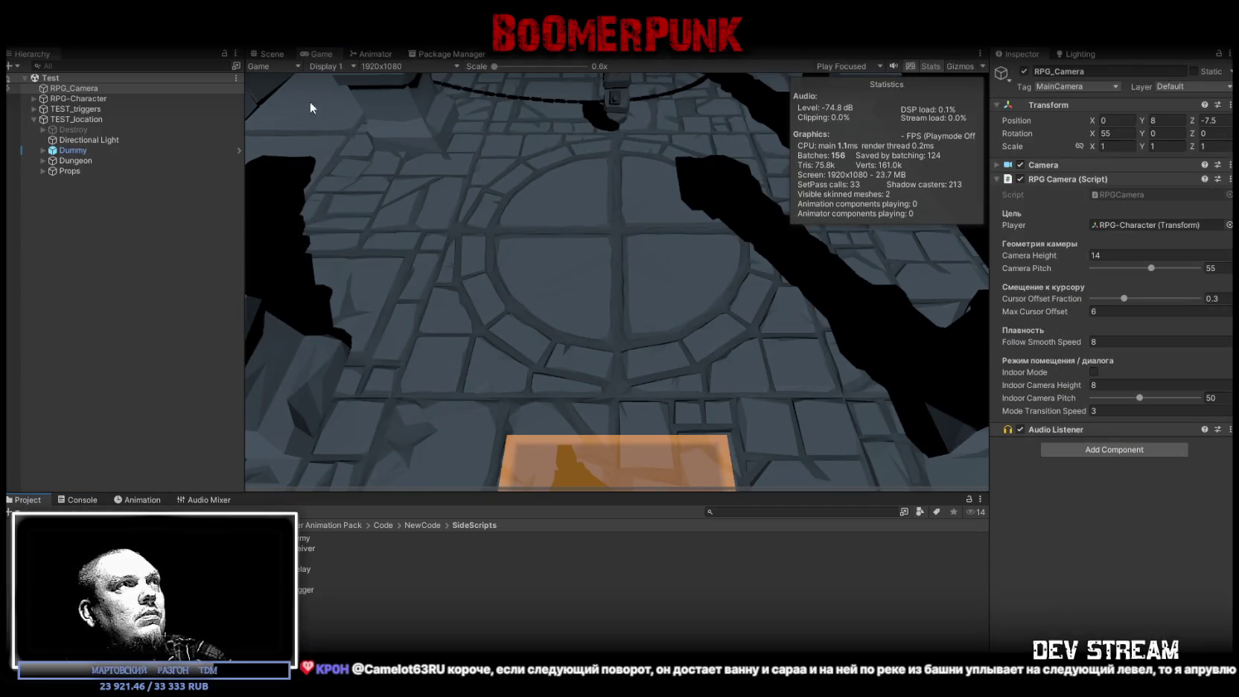
pyautogui.click(272, 54)
pyautogui.scroll(-5, 551, 319)
pyautogui.moveTo(550, 319)
pyautogui.mouseDown()
pyautogui.moveTo(551, 334)
pyautogui.moveTo(679, 383)
pyautogui.mouseUp()
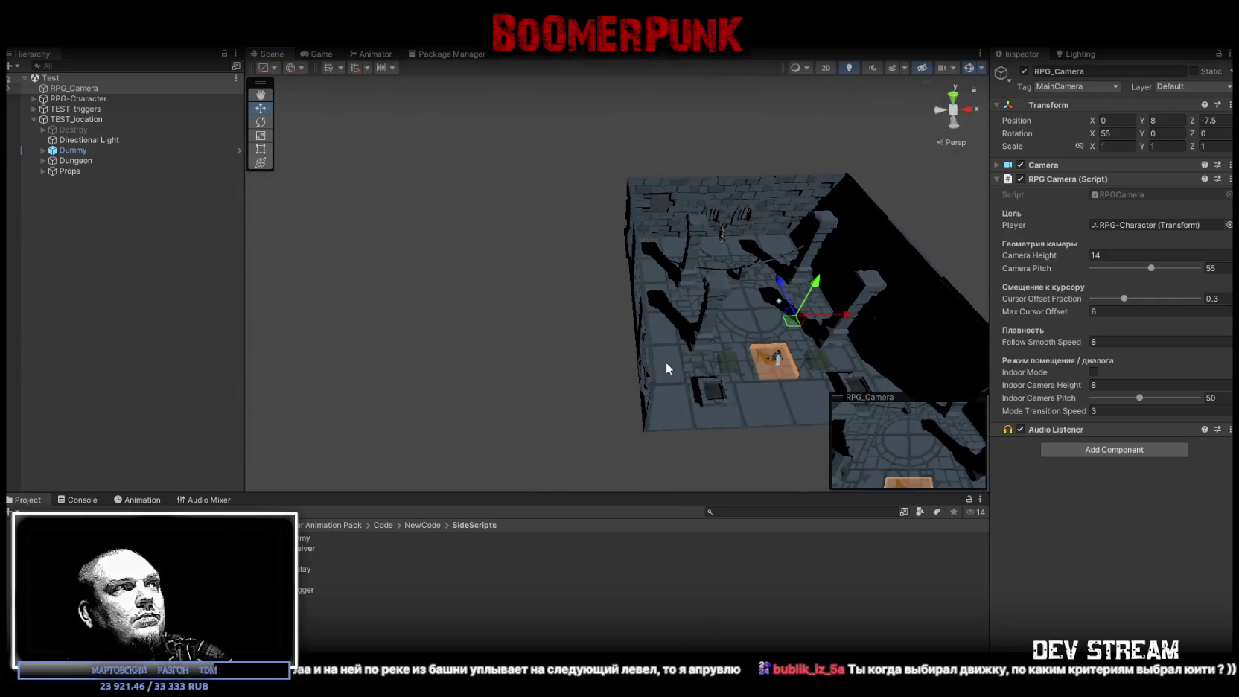
# Add a new Plane from the Hierarchy's 3D Object menu
pyautogui.rightClick(84, 233)
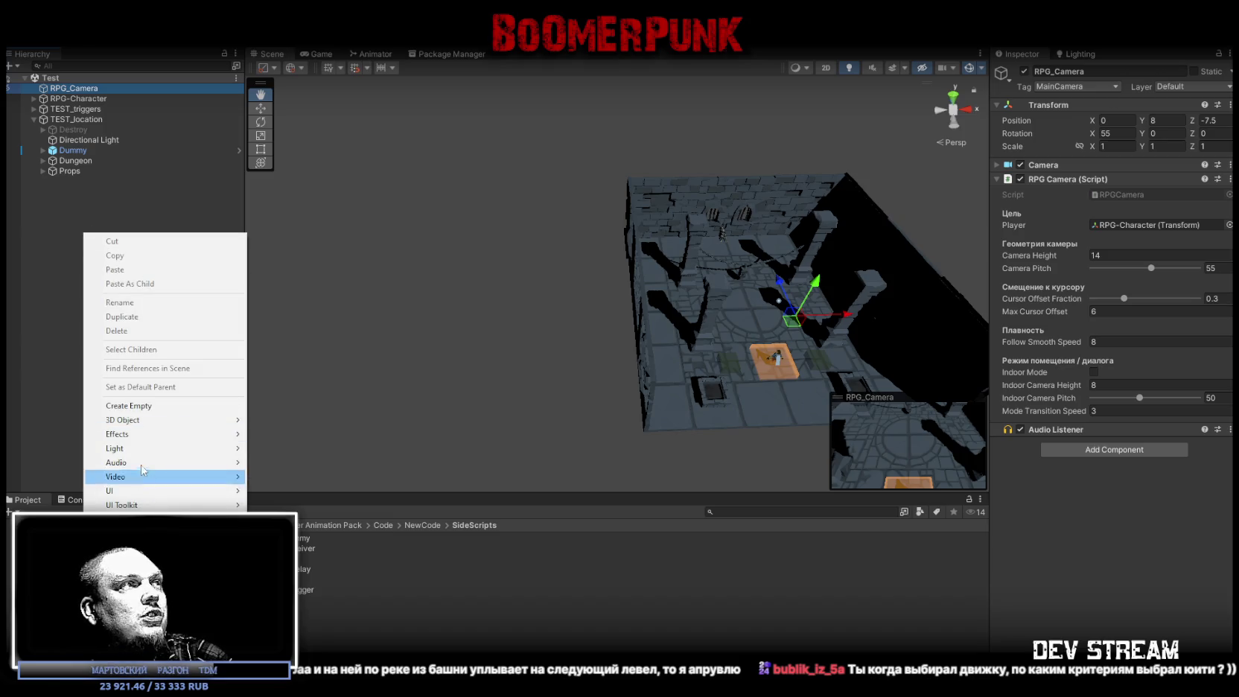
pyautogui.moveTo(182, 420)
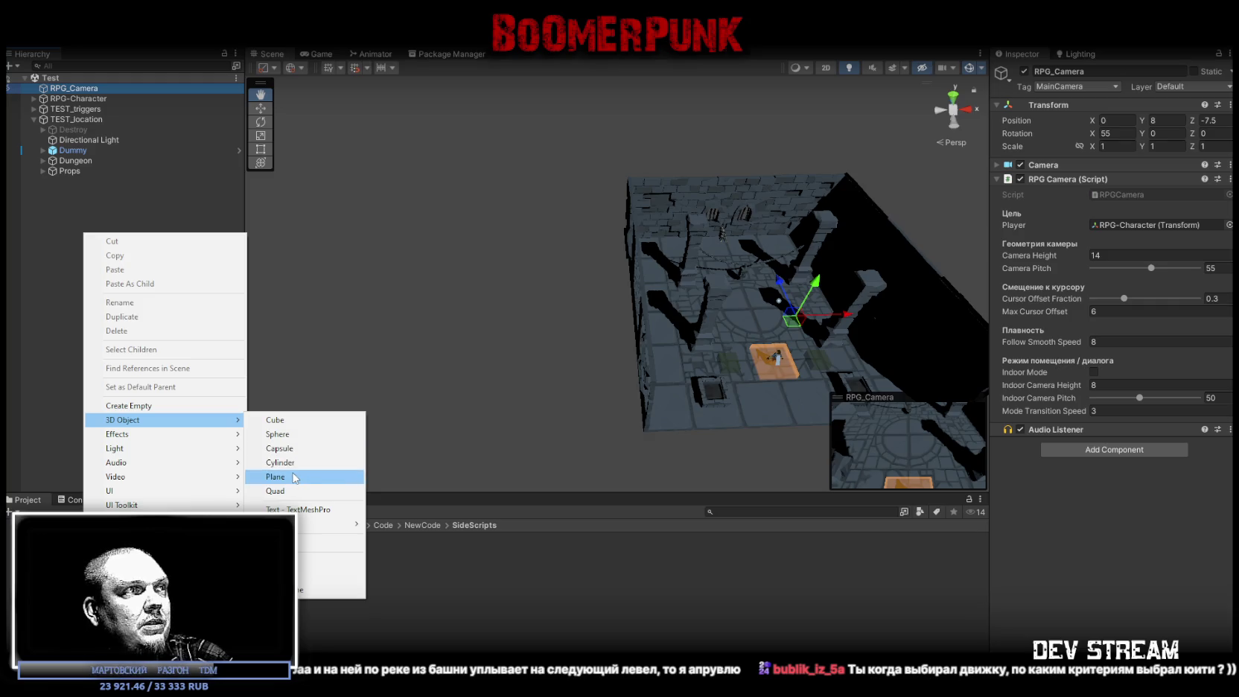
pyautogui.click(279, 476)
pyautogui.scroll(-5, 715, 298)
# Try plane X/Z scales of 25, then 5, lowering it toward floor level
pyautogui.click(1105, 148)
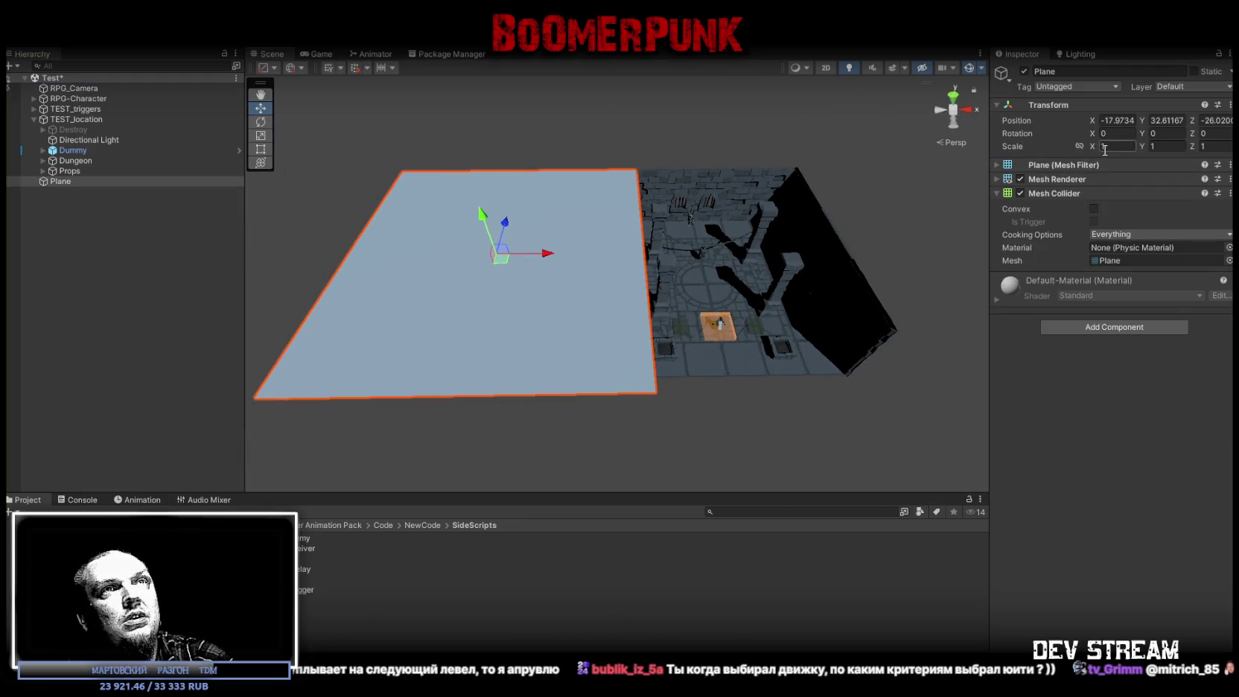
pyautogui.write('25')
pyautogui.click(1213, 146)
pyautogui.write('25')
pyautogui.moveTo(788, 218)
pyautogui.mouseDown()
pyautogui.moveTo(918, 196)
pyautogui.moveTo(572, 230)
pyautogui.mouseUp()
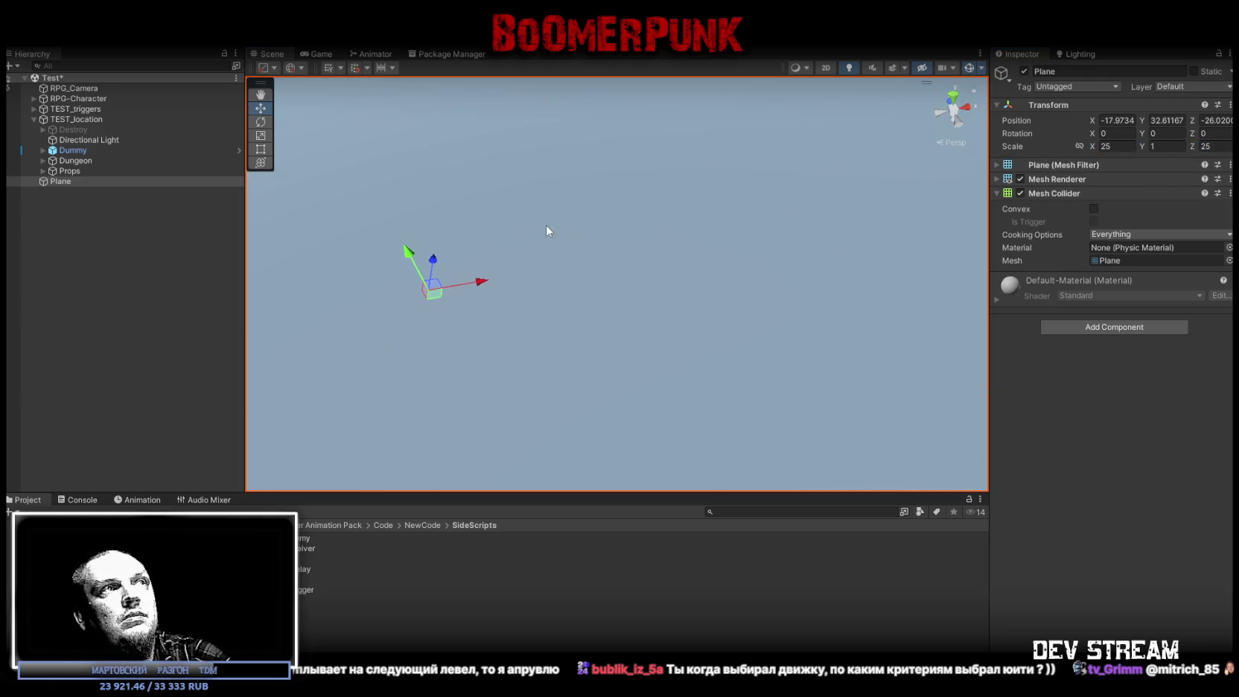
pyautogui.moveTo(406, 253); pyautogui.dragTo(520, 466)
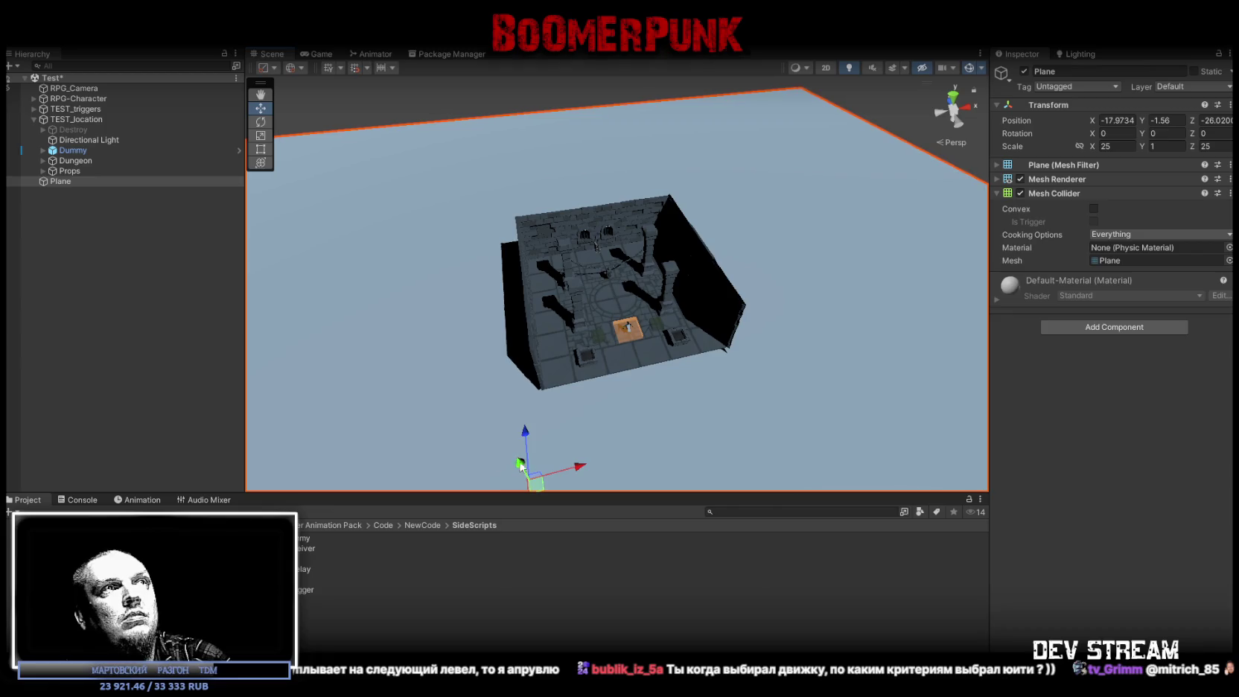
pyautogui.write('5')
pyautogui.click(1213, 146)
pyautogui.write('5')
pyautogui.moveTo(670, 298)
pyautogui.mouseDown()
pyautogui.moveTo(603, 377)
pyautogui.moveTo(470, 210)
pyautogui.moveTo(420, 210)
pyautogui.moveTo(591, 290)
pyautogui.mouseUp()
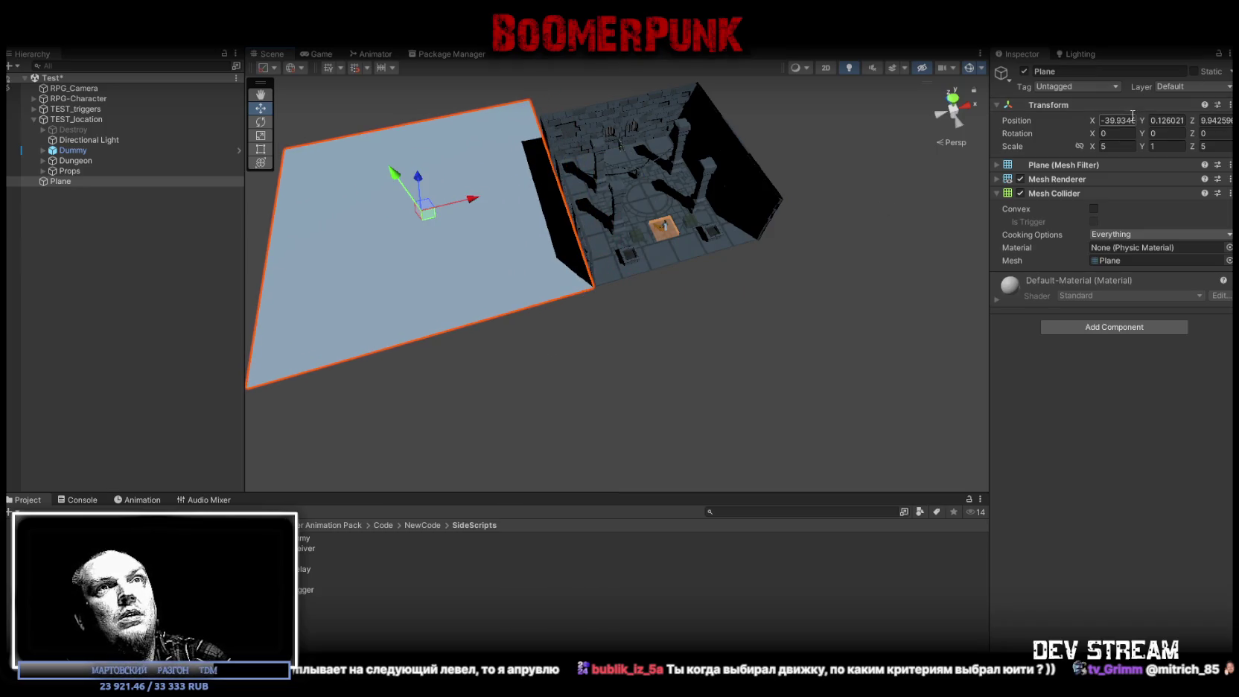
# Scale the plane to 4 on X and Z, then undo a vertex-snap to the dungeon corner
pyautogui.click(1120, 146)
pyautogui.write('4')
pyautogui.click(1212, 146)
pyautogui.write('4')
pyautogui.moveTo(661, 183); pyautogui.dragTo(473, 178)
pyautogui.press('v')
pyautogui.moveTo(678, 221)
pyautogui.mouseDown()
pyautogui.moveTo(710, 149)
pyautogui.moveTo(774, 186)
pyautogui.moveTo(864, 167)
pyautogui.mouseUp()
pyautogui.hotkey('ctrl', 'z')
# Set the plane's X and Z scale to 3 and move it to X -30
pyautogui.write('3')
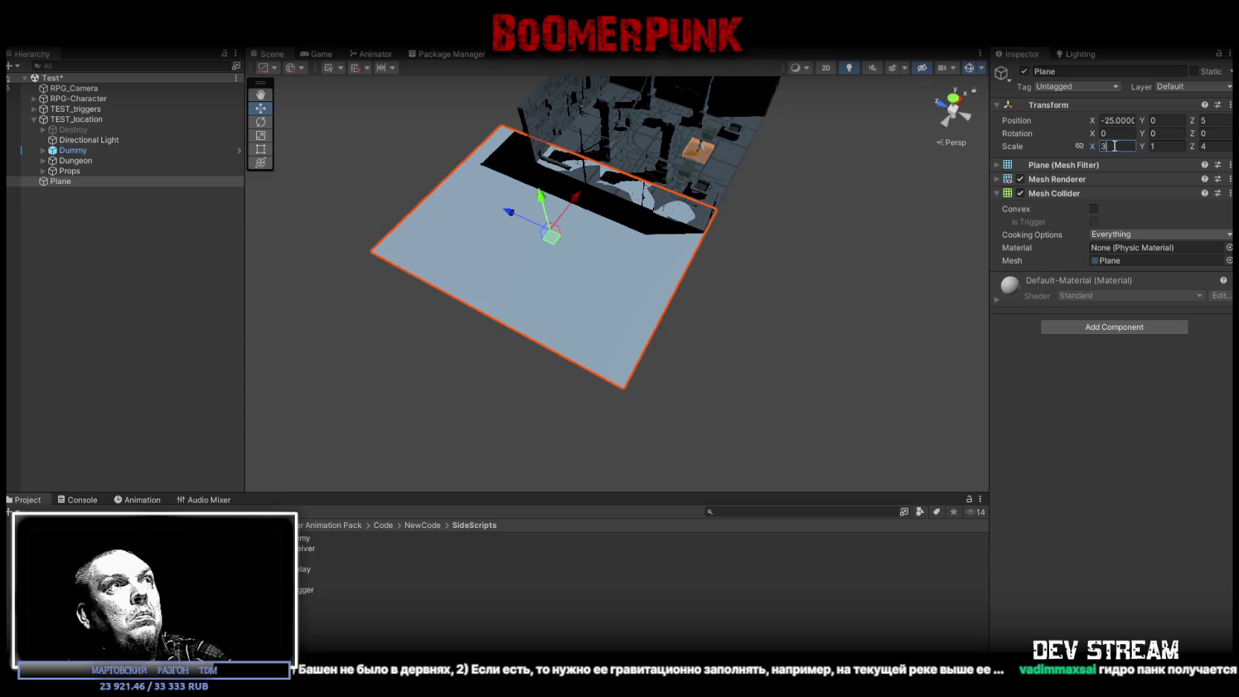
pyautogui.click(1219, 149)
pyautogui.write('3')
pyautogui.moveTo(752, 172)
pyautogui.mouseDown()
pyautogui.moveTo(613, 202)
pyautogui.moveTo(610, 250)
pyautogui.mouseUp()
pyautogui.moveTo(499, 133); pyautogui.dragTo(451, 145)
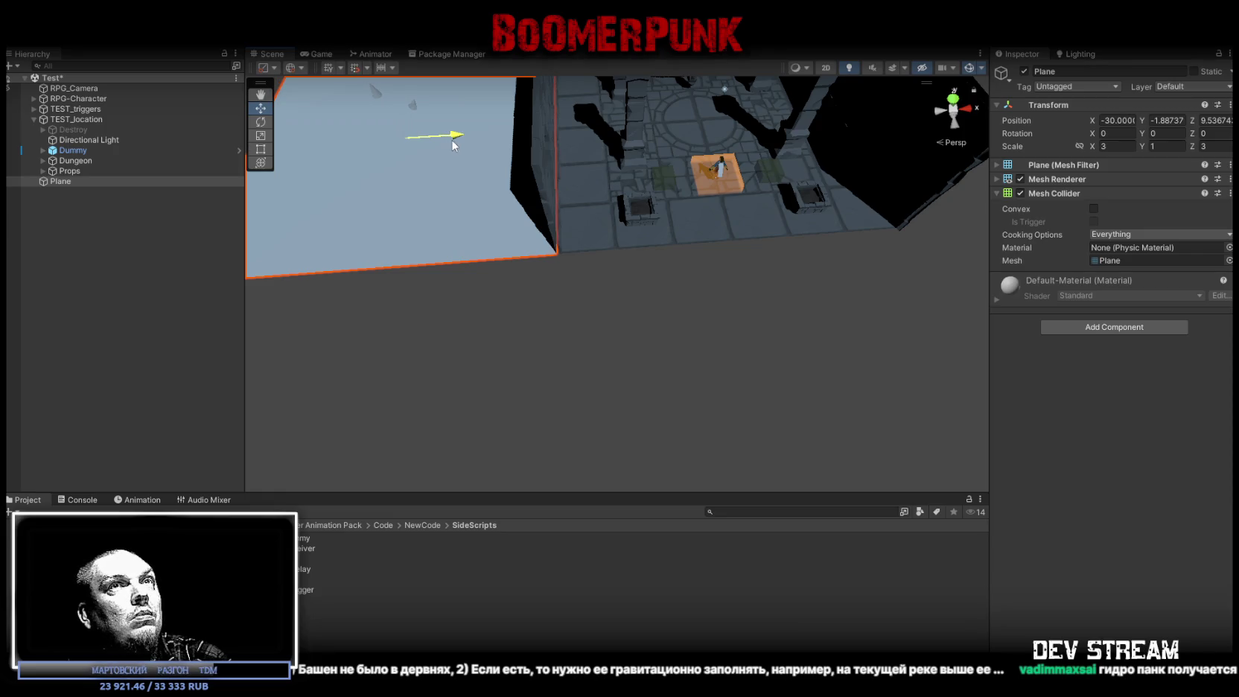
pyautogui.moveTo(654, 380)
pyautogui.mouseDown()
pyautogui.moveTo(590, 333)
pyautogui.moveTo(672, 338)
pyautogui.moveTo(719, 309)
pyautogui.mouseUp()
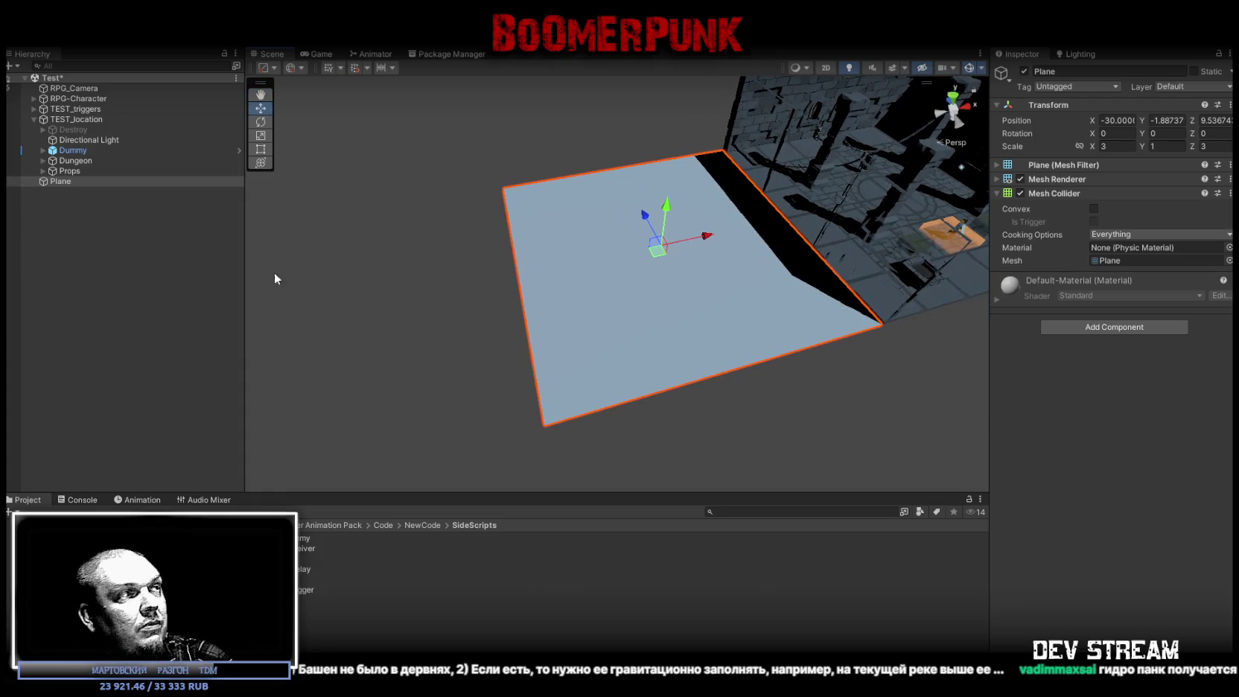
# Deselect the Plane and add a new cube to the scene
pyautogui.rightClick(51, 178)
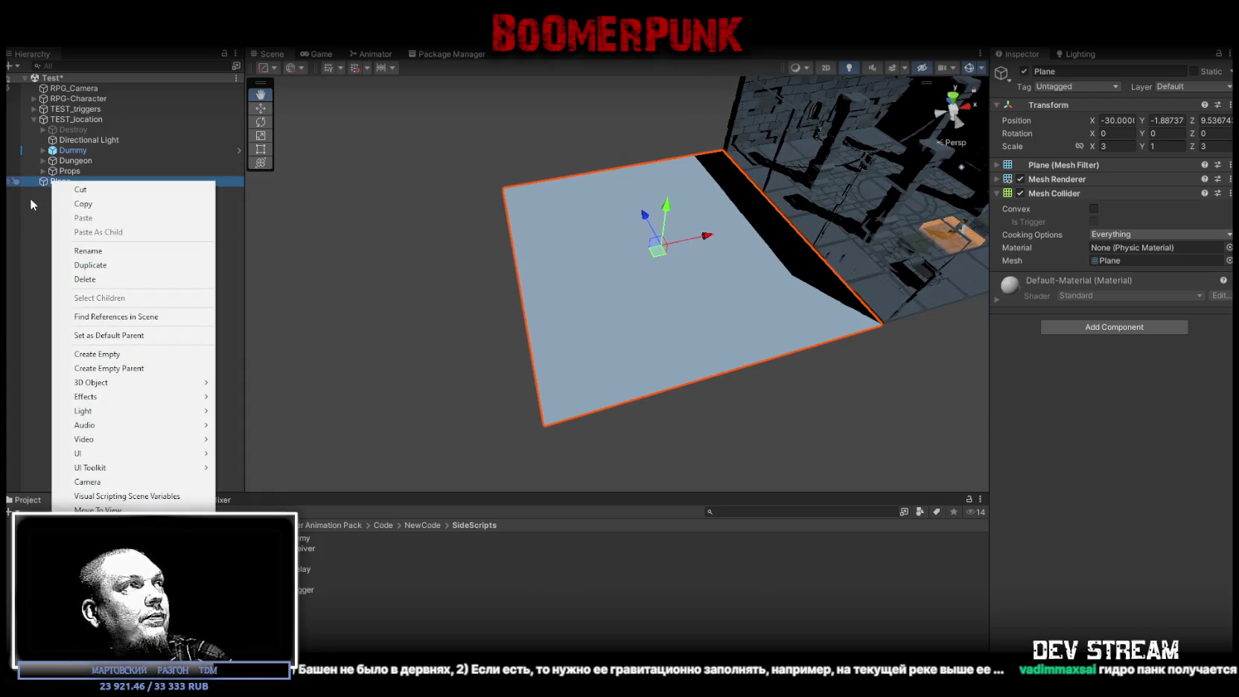
pyautogui.click(29, 199)
pyautogui.rightClick(52, 212)
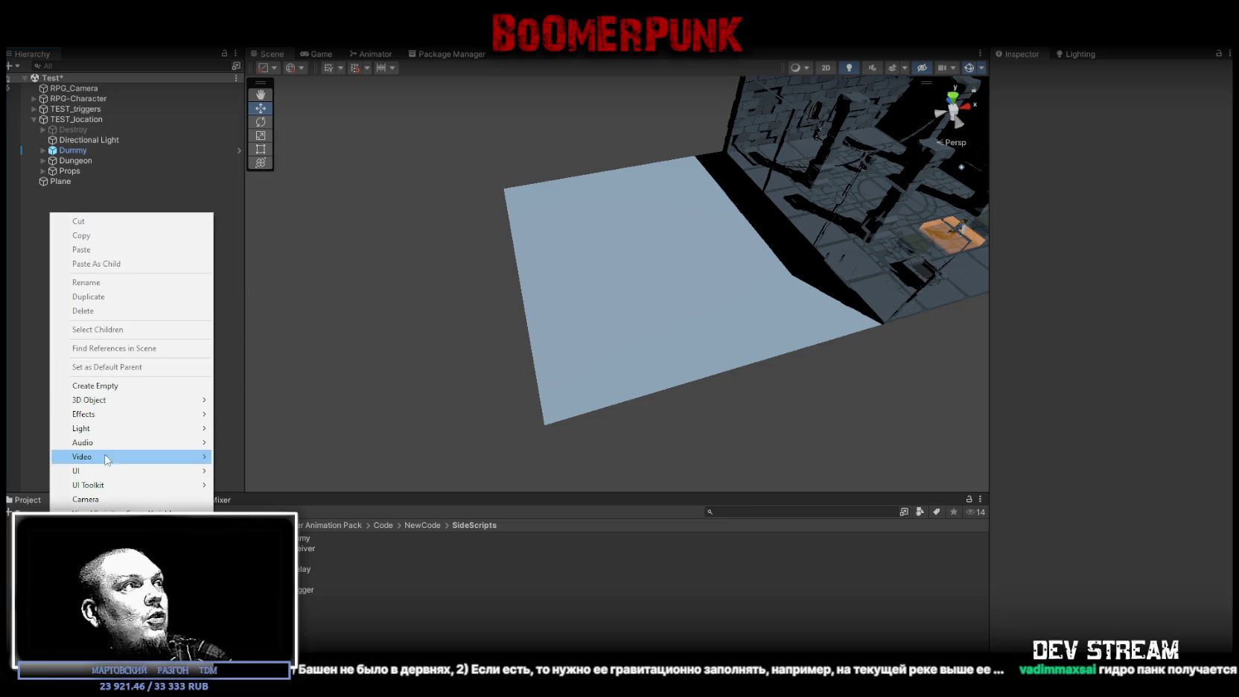
pyautogui.moveTo(113, 400)
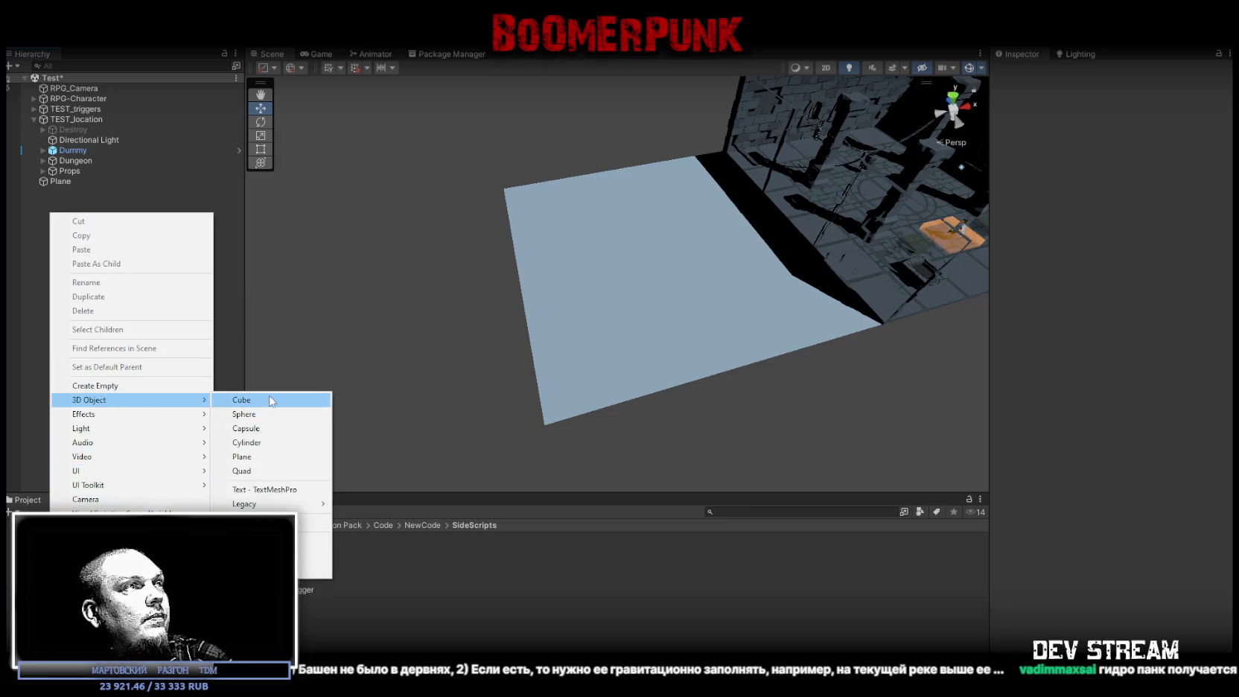
pyautogui.click(231, 400)
# Snap the cube to the plane's near corner and stretch it into an 8-unit-tall block
pyautogui.moveTo(675, 329); pyautogui.dragTo(569, 433)
pyautogui.click(1116, 145)
pyautogui.write('4')
pyautogui.press('Tab')
pyautogui.press('Tab')
pyautogui.write('4')
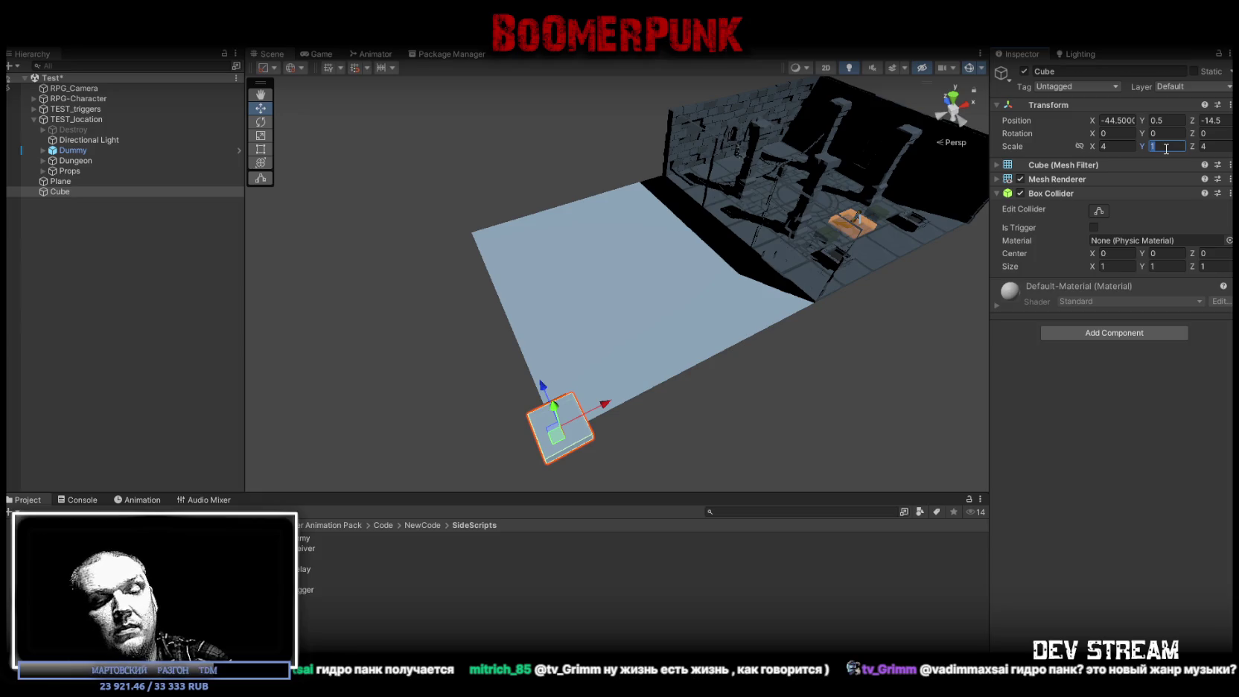
pyautogui.write('8')
pyautogui.moveTo(751, 298)
pyautogui.mouseDown()
pyautogui.moveTo(646, 375)
pyautogui.moveTo(599, 374)
pyautogui.moveTo(576, 346)
pyautogui.moveTo(618, 305)
pyautogui.moveTo(613, 277)
pyautogui.moveTo(821, 266)
pyautogui.moveTo(643, 251)
pyautogui.mouseUp()
# Duplicate the tall cube into a thin slab with 0.5 Z depth, raised to height 2
pyautogui.hotkey('ctrl', 'd')
pyautogui.press('r')
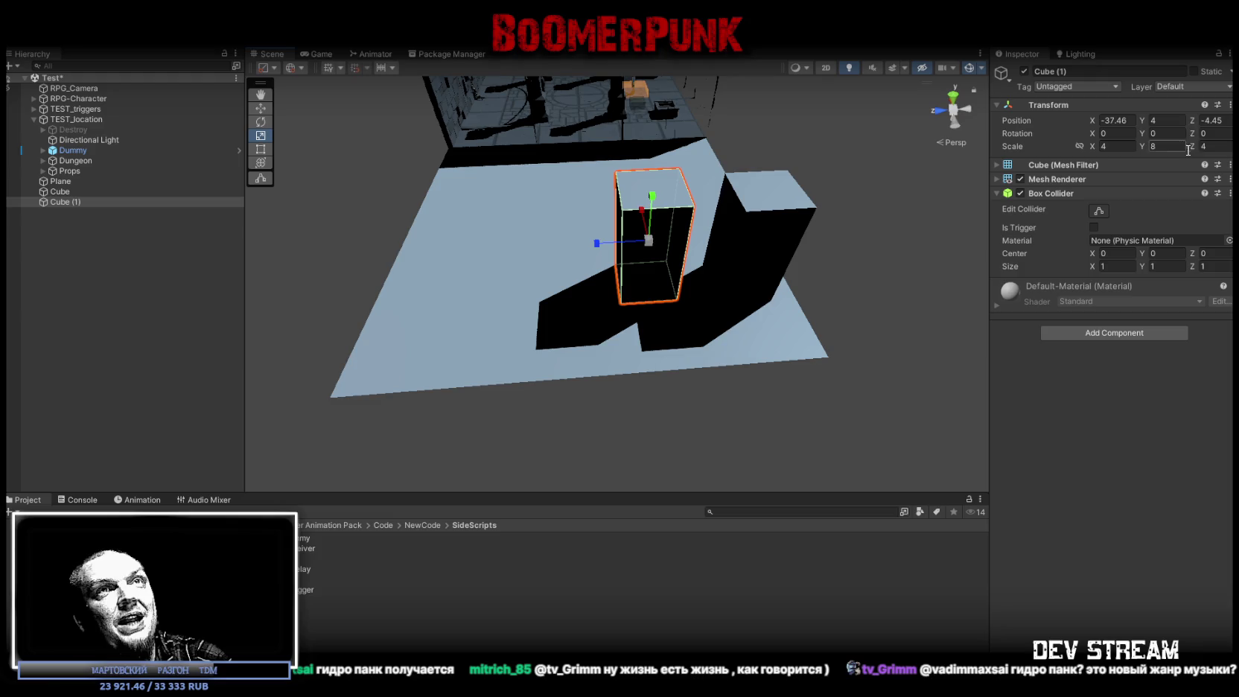
pyautogui.write('1')
pyautogui.click(1166, 148)
pyautogui.write('2')
pyautogui.press('Return')
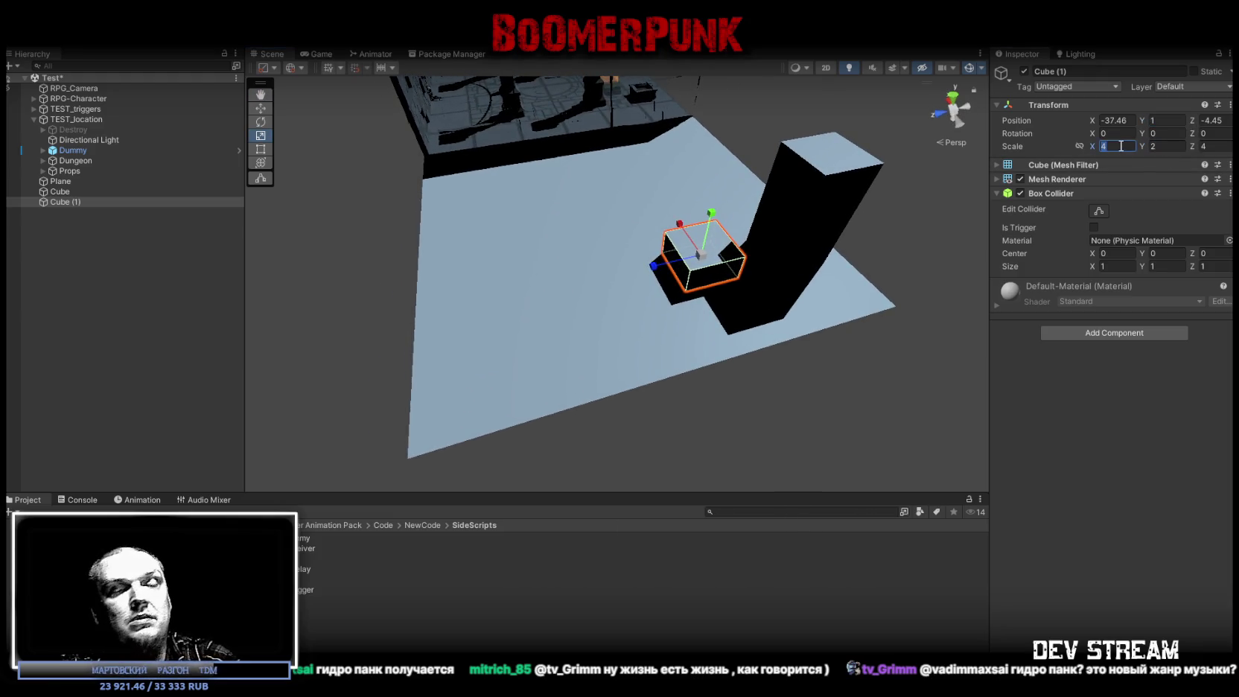
pyautogui.write('5')
pyautogui.click(1214, 147)
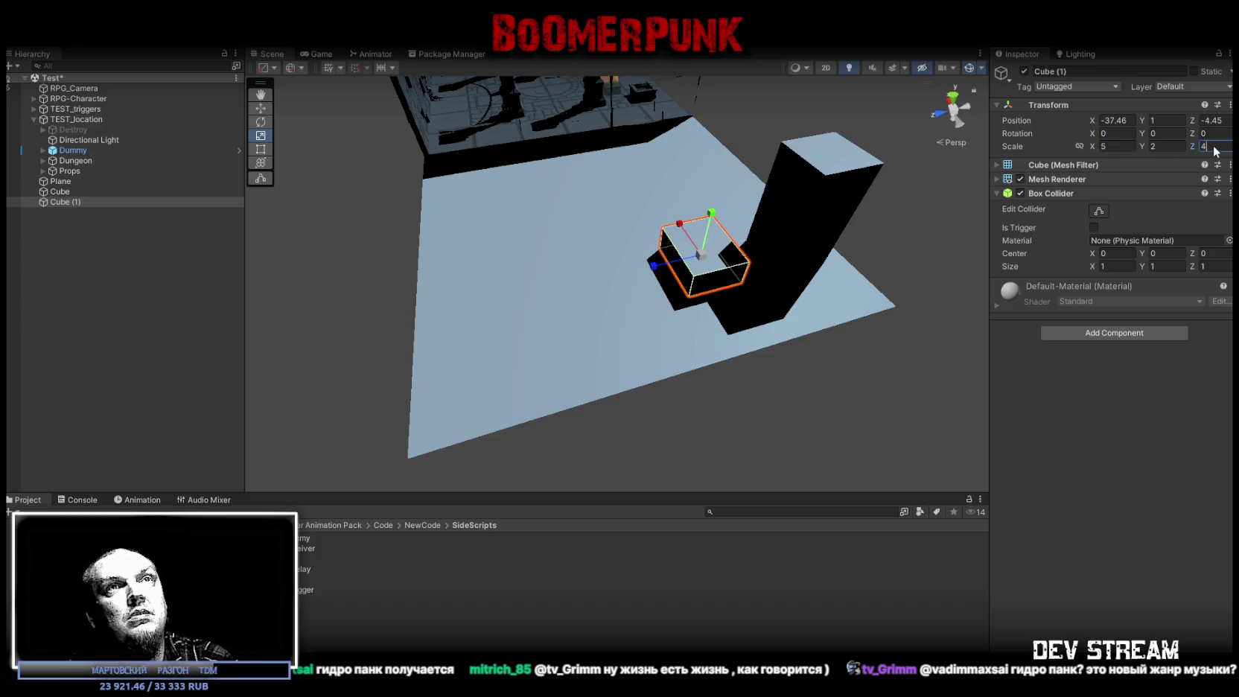
pyautogui.write('0.5')
pyautogui.press('Return')
# Stretch the slab along X, rotate it slightly, and vertex-snap it into place
pyautogui.moveTo(799, 106)
pyautogui.mouseDown()
pyautogui.moveTo(708, 271)
pyautogui.moveTo(810, 268)
pyautogui.moveTo(428, 202)
pyautogui.mouseUp()
pyautogui.moveTo(547, 227); pyautogui.dragTo(786, 252)
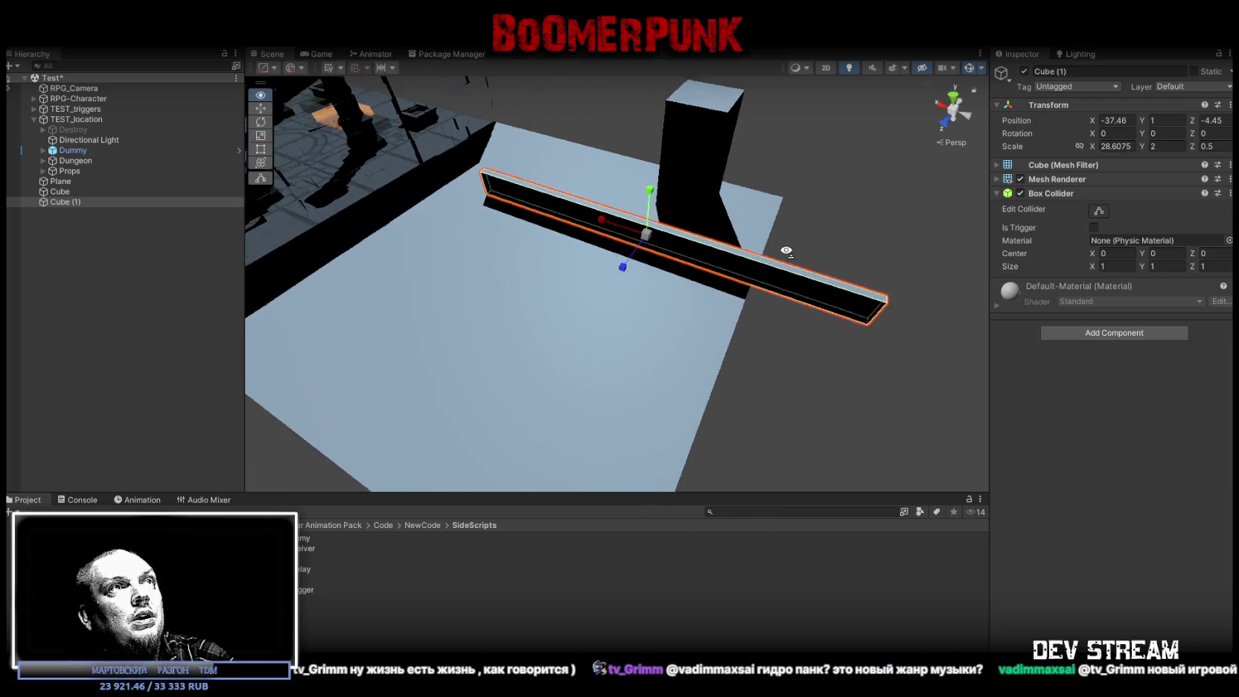
pyautogui.press('e')
pyautogui.moveTo(646, 252); pyautogui.dragTo(633, 255)
pyautogui.press('w')
pyautogui.press('v')
pyautogui.moveTo(820, 257); pyautogui.dragTo(774, 206)
pyautogui.moveTo(577, 201)
pyautogui.mouseDown()
pyautogui.moveTo(519, 263)
pyautogui.moveTo(700, 158)
pyautogui.moveTo(751, 171)
pyautogui.moveTo(674, 220)
pyautogui.moveTo(832, 231)
pyautogui.moveTo(589, 276)
pyautogui.moveTo(620, 273)
pyautogui.mouseUp()
# Duplicate the tall cube as Cube (2) and set its height position to 2
pyautogui.click(731, 190)
pyautogui.hotkey('ctrl', 'd')
pyautogui.write('6')
pyautogui.click(1219, 146)
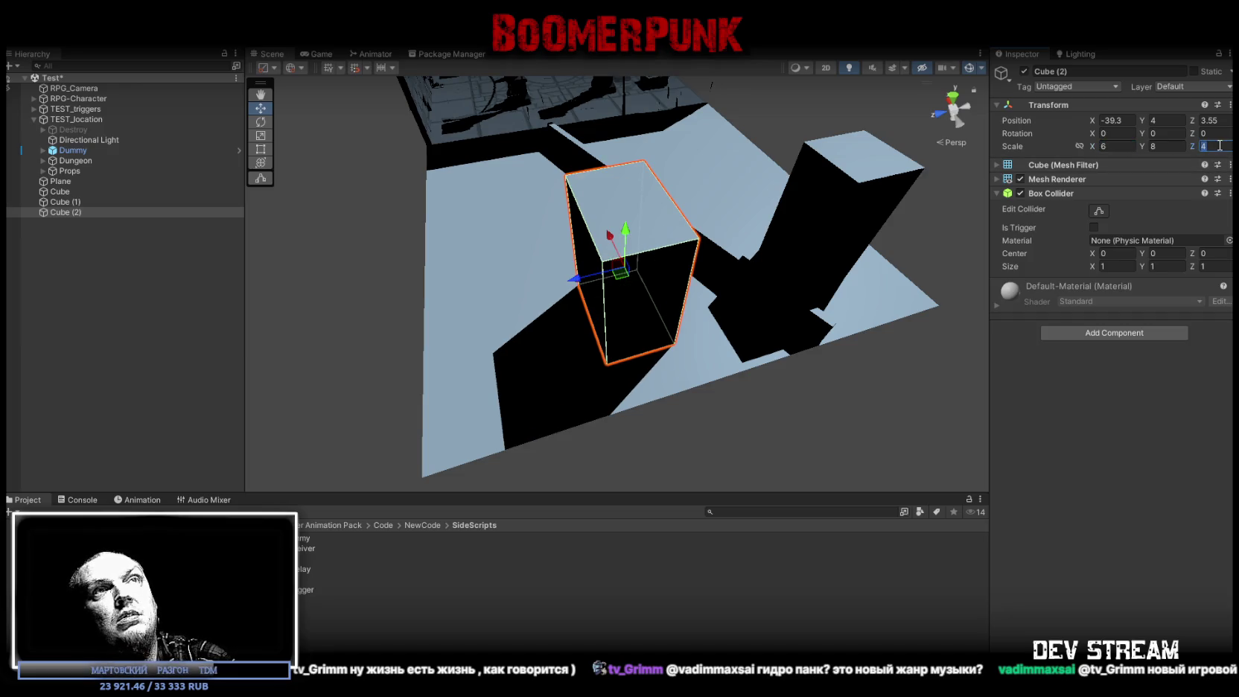
pyautogui.click(1164, 119)
pyautogui.write('1')
pyautogui.press('BackSpace')
pyautogui.write('2')
# Set Cube (2)'s scale to 8 × 4 × 6 and frame the view on it
pyautogui.click(1164, 146)
pyautogui.write('4')
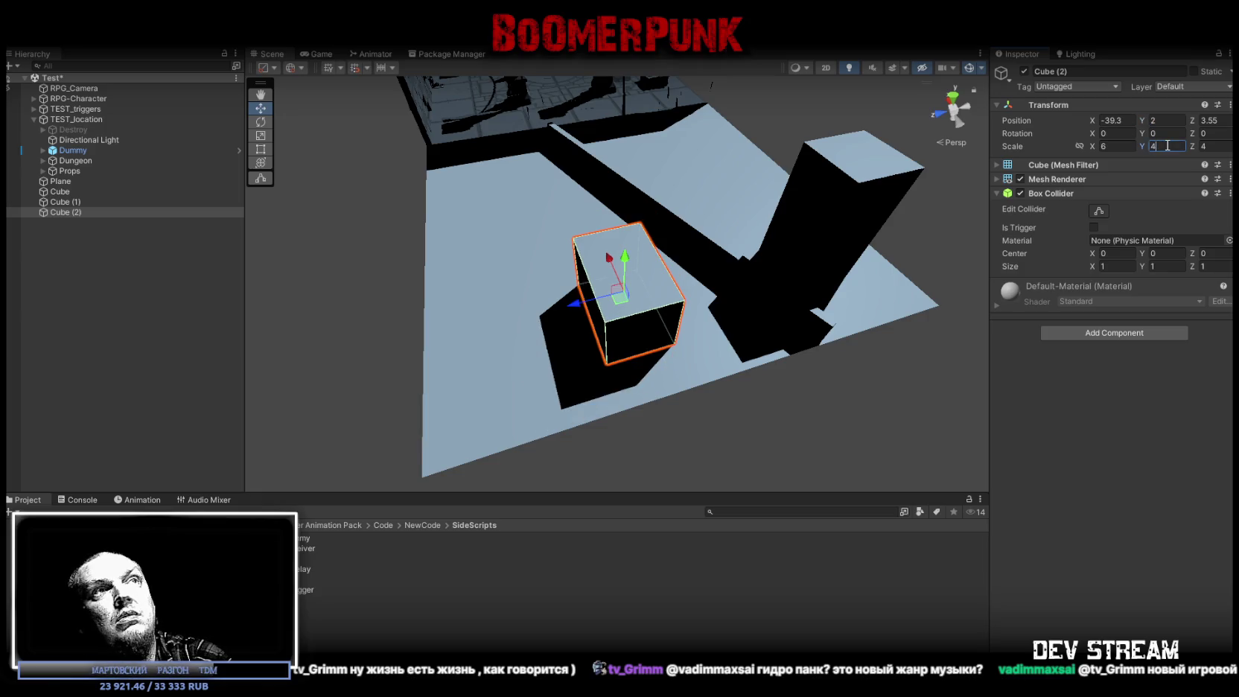
pyautogui.click(1220, 147)
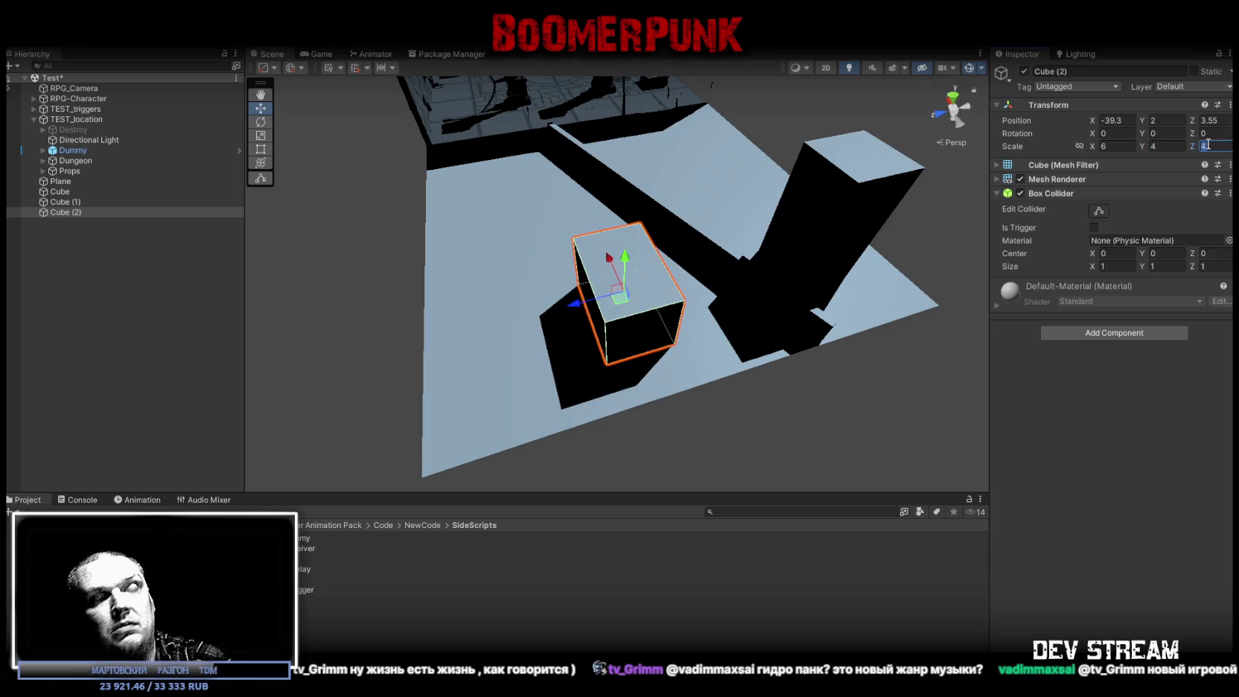
pyautogui.write('8')
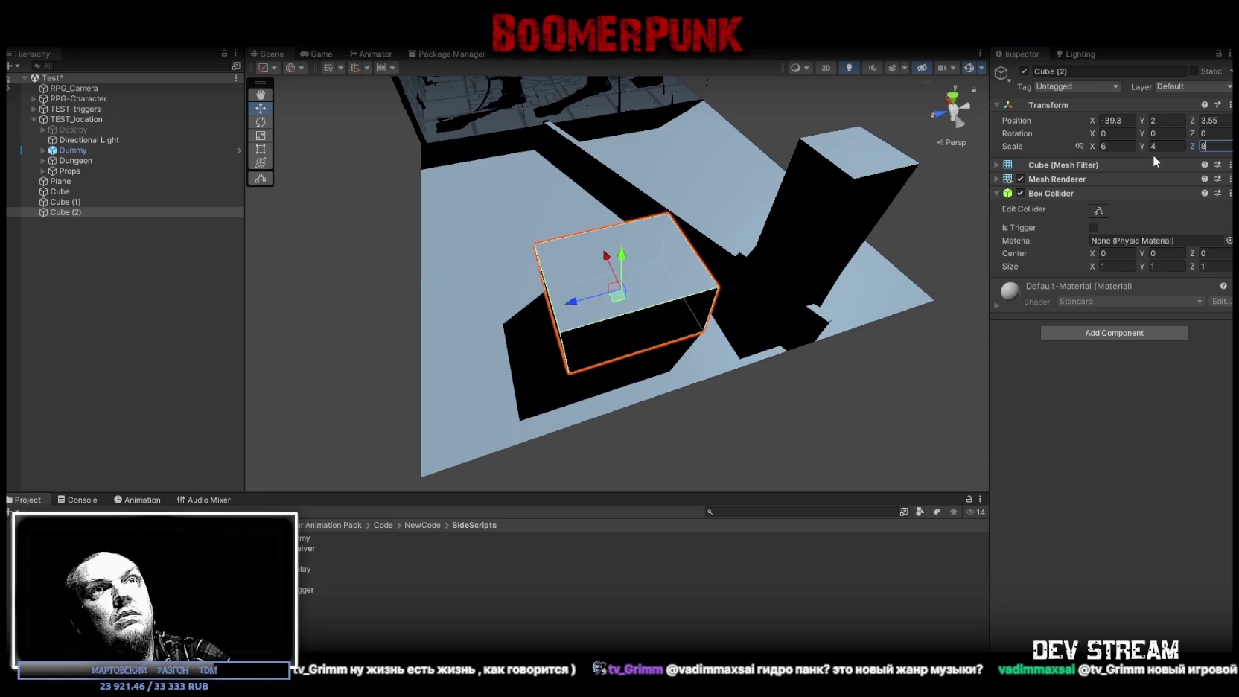
pyautogui.click(1114, 145)
pyautogui.write('8')
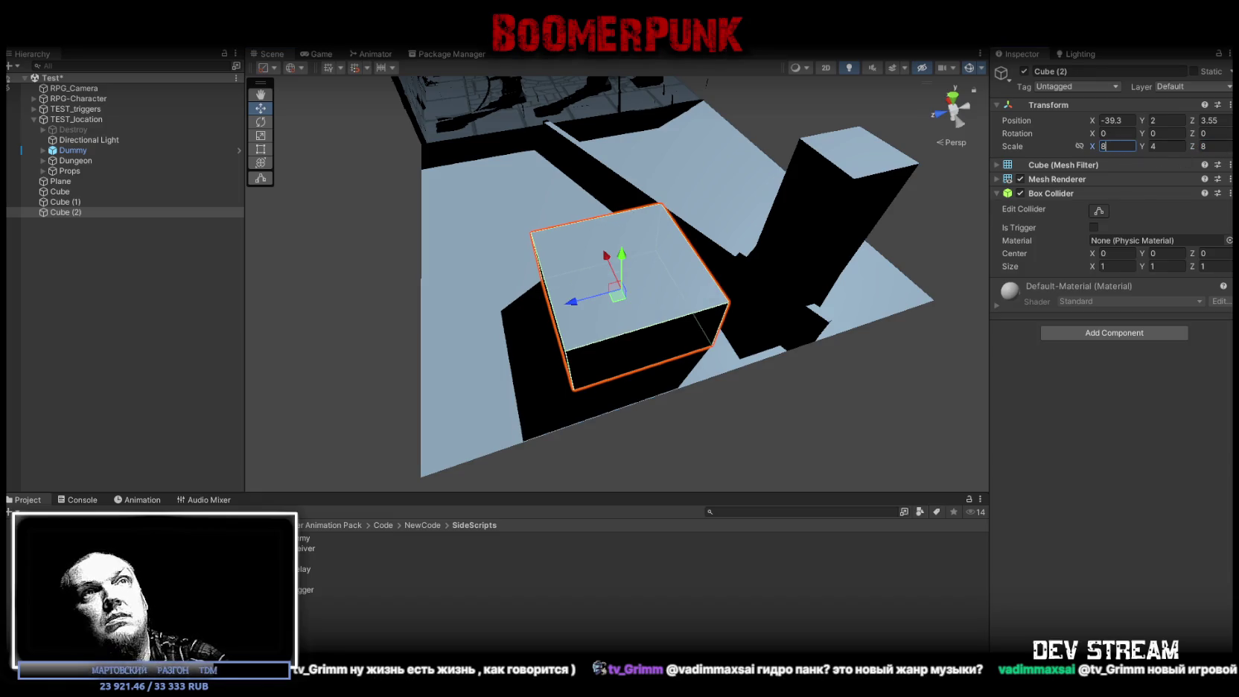
pyautogui.write('55')
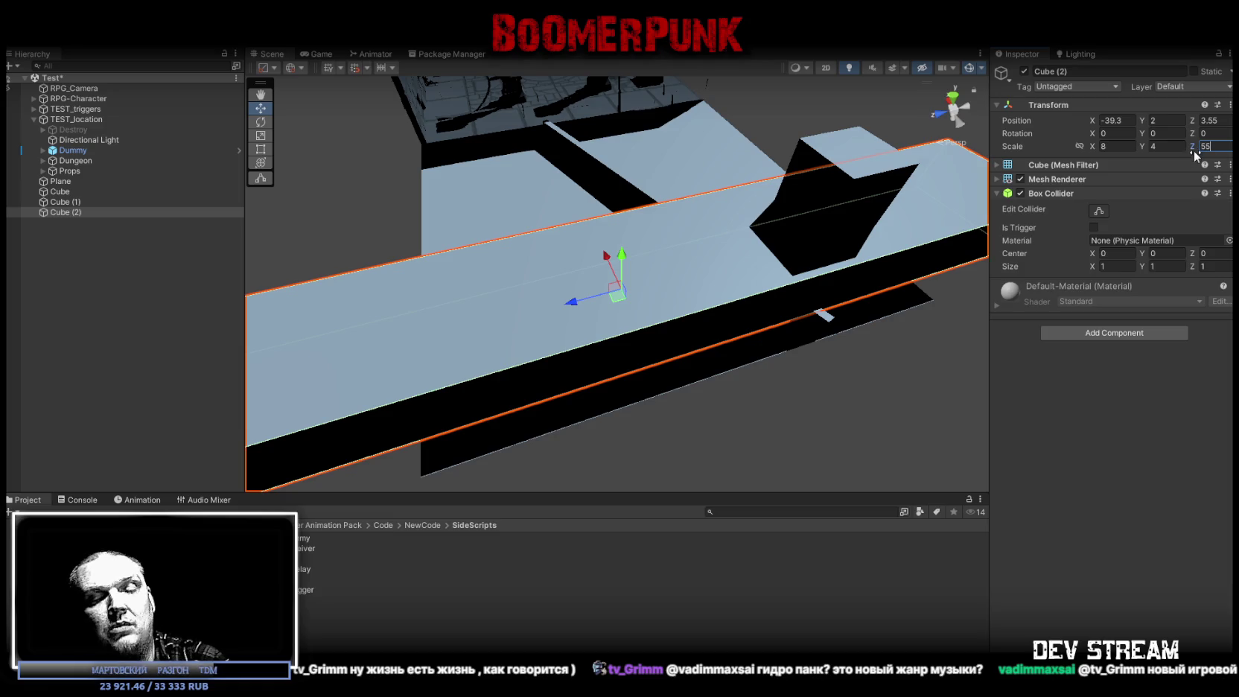
pyautogui.press('BackSpace')
pyautogui.press('BackSpace')
pyautogui.write('6')
pyautogui.press('Return')
pyautogui.press('f')
# Slide Cube (2) across the plane, rotate it about 12° on Y, and duplicate it as Cube (3)
pyautogui.moveTo(682, 317)
pyautogui.mouseDown()
pyautogui.moveTo(691, 327)
pyautogui.moveTo(503, 344)
pyautogui.mouseUp()
pyautogui.moveTo(586, 268)
pyautogui.mouseDown()
pyautogui.moveTo(698, 266)
pyautogui.moveTo(745, 237)
pyautogui.mouseUp()
pyautogui.press('e')
pyautogui.moveTo(733, 280); pyautogui.dragTo(754, 284)
pyautogui.press('w')
pyautogui.moveTo(747, 239)
pyautogui.mouseDown()
pyautogui.moveTo(745, 249)
pyautogui.moveTo(912, 209)
pyautogui.mouseUp()
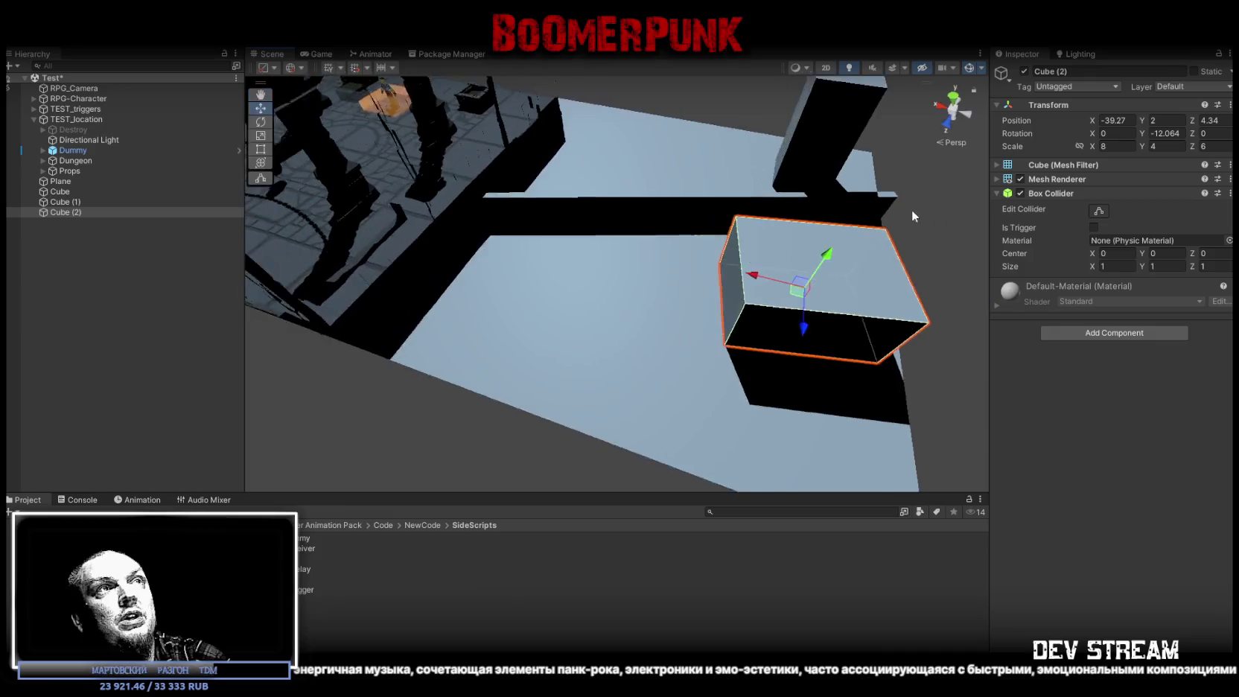
pyautogui.hotkey('ctrl', 'd')
pyautogui.click(1117, 146)
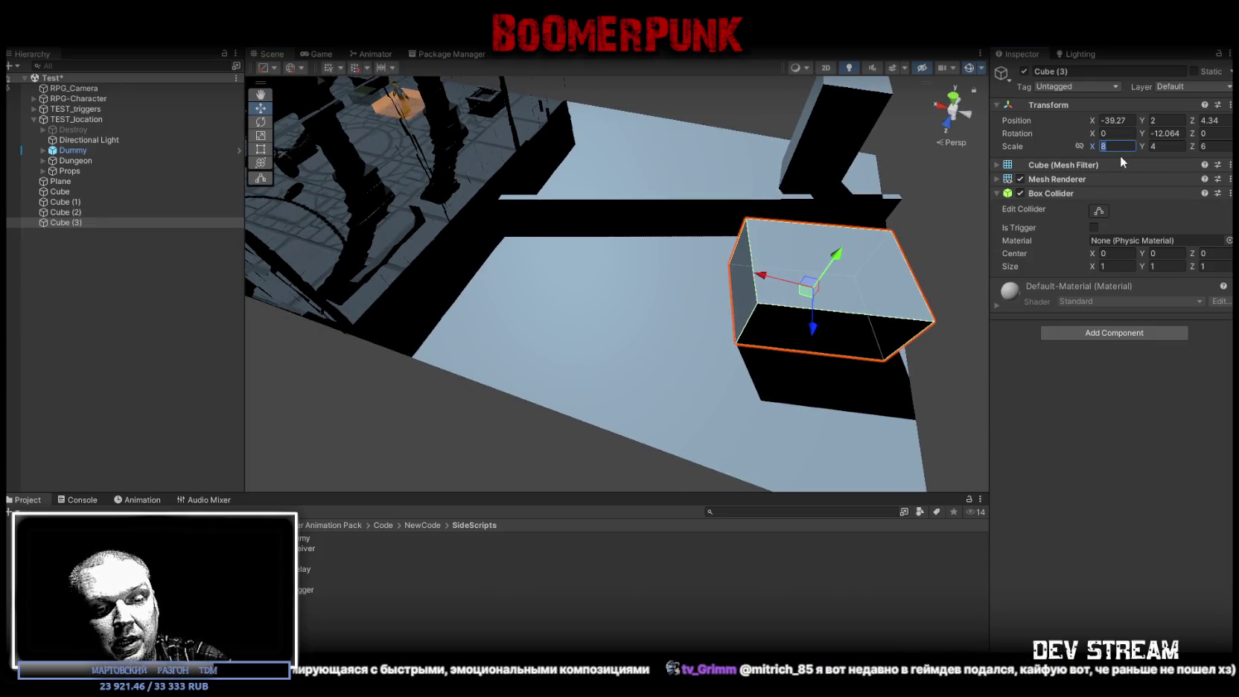
# Resize Cube (3), move it toward the upper centre, then duplicate and position Cube (4)
pyautogui.write('6')
pyautogui.write('4')
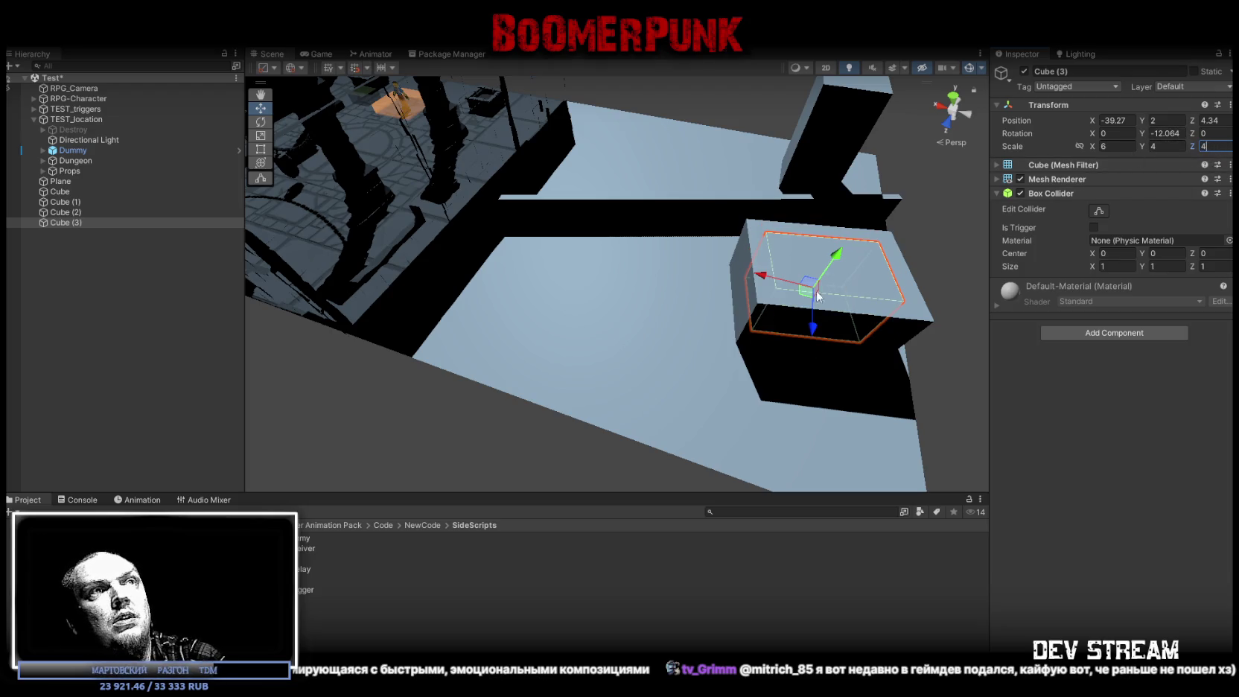
pyautogui.moveTo(817, 296)
pyautogui.mouseDown()
pyautogui.moveTo(648, 201)
pyautogui.moveTo(609, 140)
pyautogui.moveTo(571, 171)
pyautogui.moveTo(562, 241)
pyautogui.moveTo(494, 305)
pyautogui.mouseUp()
pyautogui.press('e')
pyautogui.hotkey('ctrl', 'd')
pyautogui.press('w')
pyautogui.press('e')
pyautogui.press('w')
# Duplicate the block into Cube (5) and Cube (6), rotating and moving each
pyautogui.scroll(1, 580, 173)
pyautogui.hotkey('ctrl', 'd')
pyautogui.press('e')
pyautogui.hotkey('ctrl', 'd')
pyautogui.press('w')
pyautogui.scroll(-2, 635, 320)
# Orbit to view the whole plane and select Cube (6) with the Scale tool active
pyautogui.click(636, 320)
pyautogui.moveTo(635, 320)
pyautogui.mouseDown()
pyautogui.moveTo(725, 303)
pyautogui.moveTo(740, 276)
pyautogui.moveTo(576, 297)
pyautogui.moveTo(605, 269)
pyautogui.moveTo(557, 286)
pyautogui.moveTo(747, 243)
pyautogui.moveTo(670, 256)
pyautogui.mouseUp()
pyautogui.press('r')
pyautogui.click(593, 268)
# Raise the Environment Intensity Multiplier in the Lighting window from 0.25 to 0.4
pyautogui.moveTo(594, 268); pyautogui.dragTo(536, 216)
pyautogui.click(1076, 53)
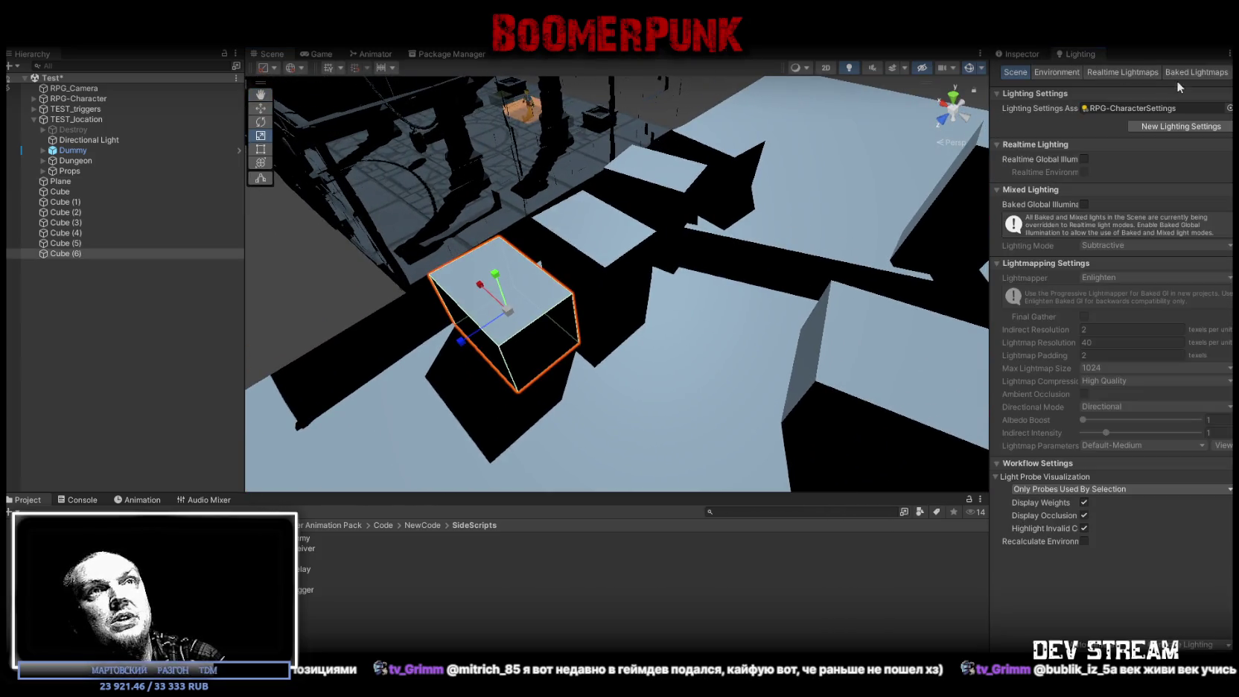
pyautogui.click(1057, 73)
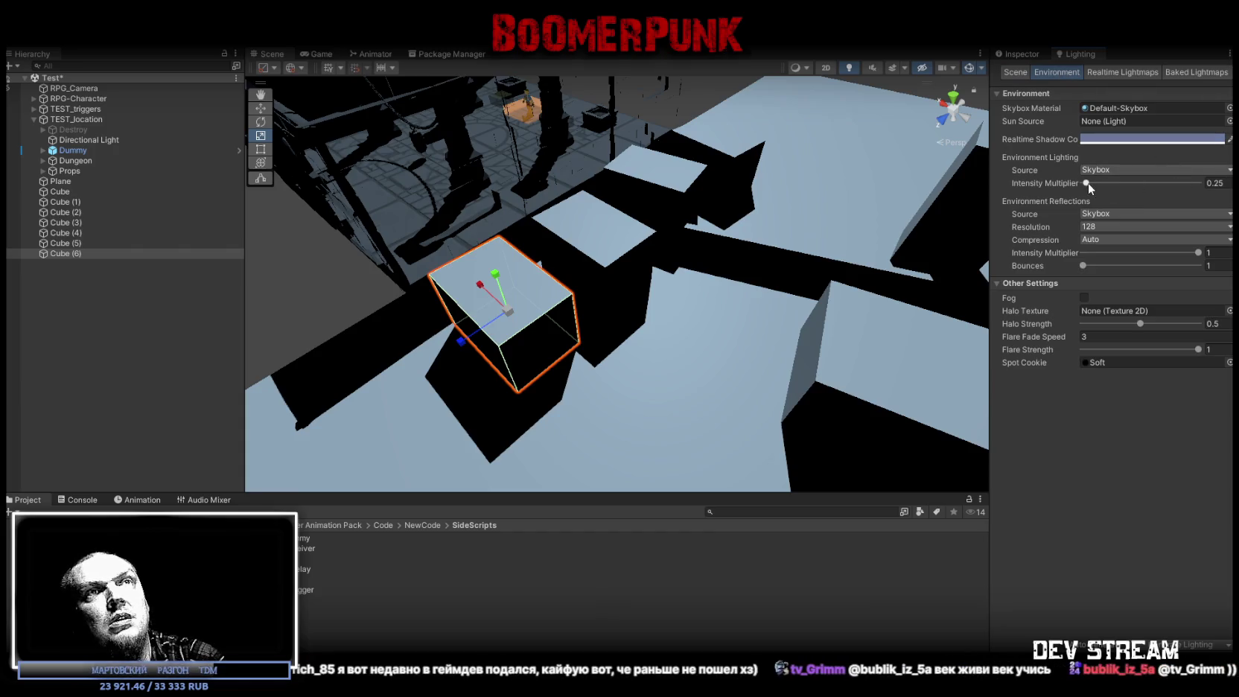
pyautogui.moveTo(1082, 187); pyautogui.dragTo(1088, 187)
# View the softened shadows level across the floor and select Cube (5)
pyautogui.moveTo(752, 224)
pyautogui.mouseDown()
pyautogui.moveTo(752, 213)
pyautogui.moveTo(647, 204)
pyautogui.moveTo(670, 186)
pyautogui.mouseUp()
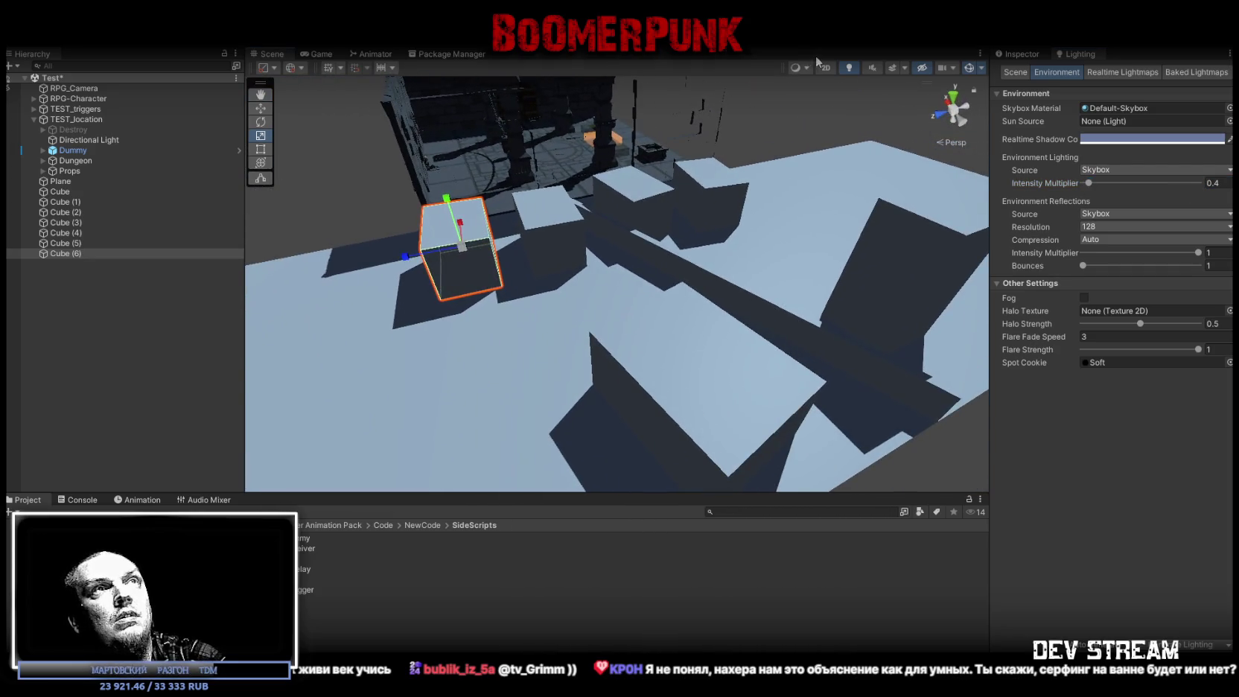
pyautogui.moveTo(476, 223); pyautogui.dragTo(595, 198)
pyautogui.click(588, 201)
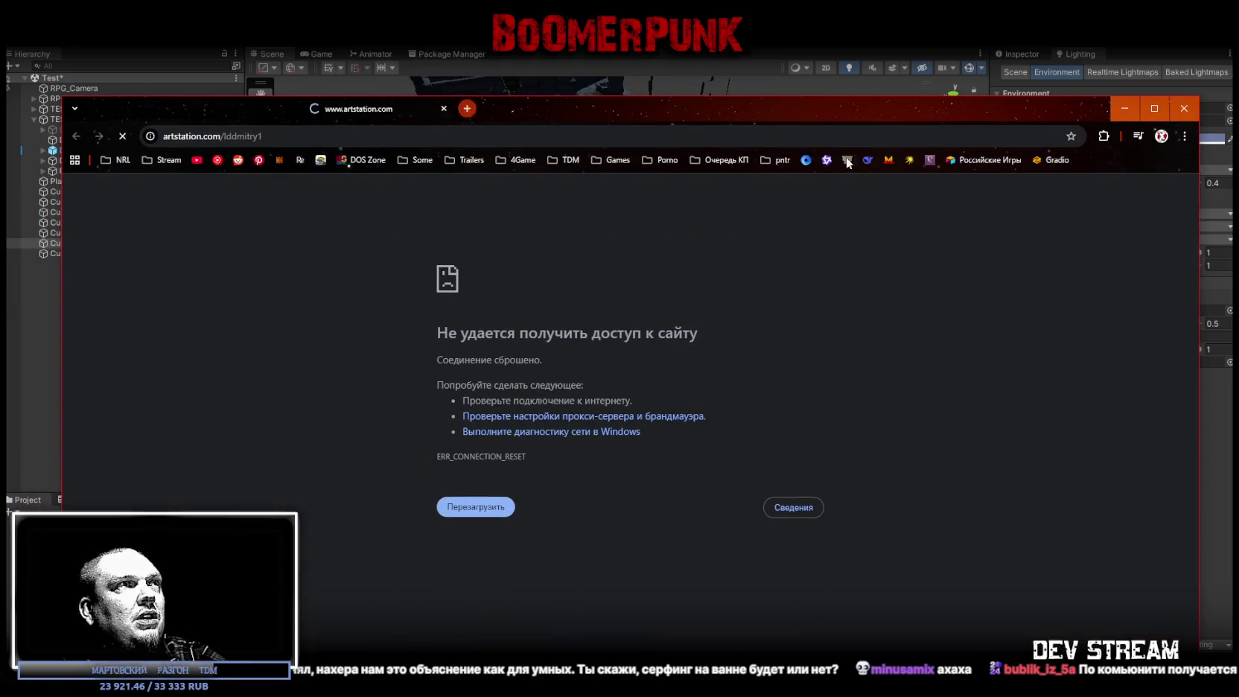
# Nudge the Chrome window up and bring the Unity editor behind it to the front
pyautogui.moveTo(351, 114); pyautogui.dragTo(364, 70)
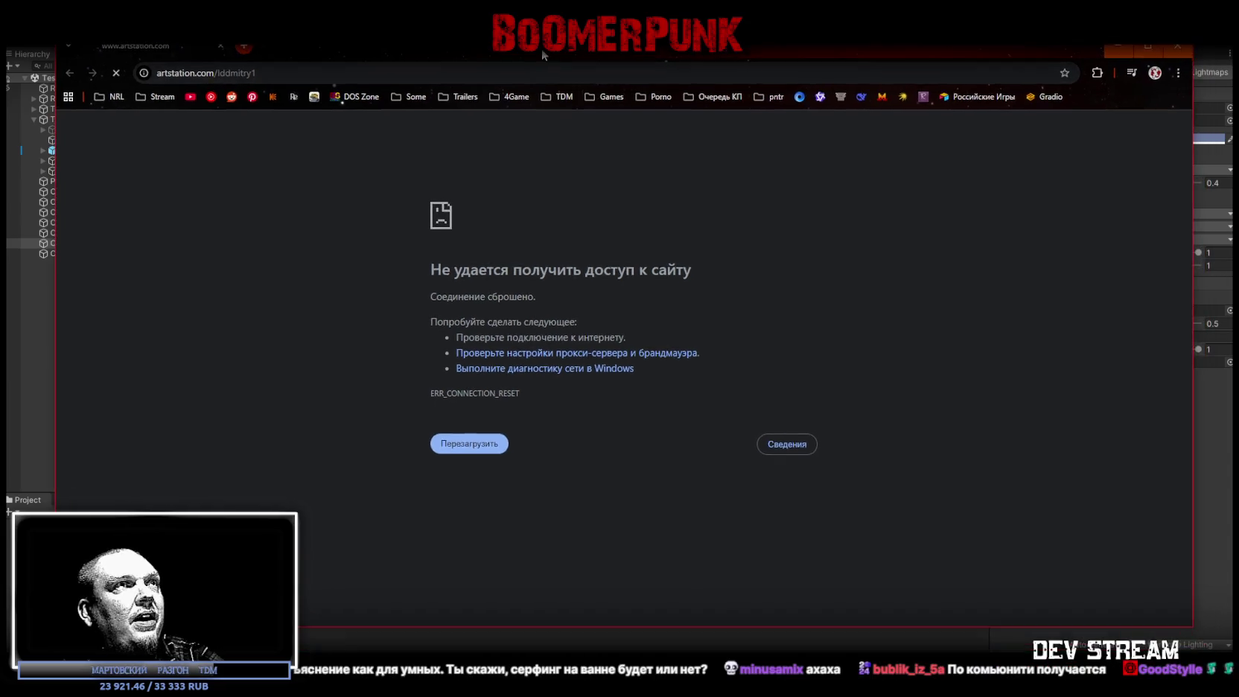
pyautogui.click(542, 49)
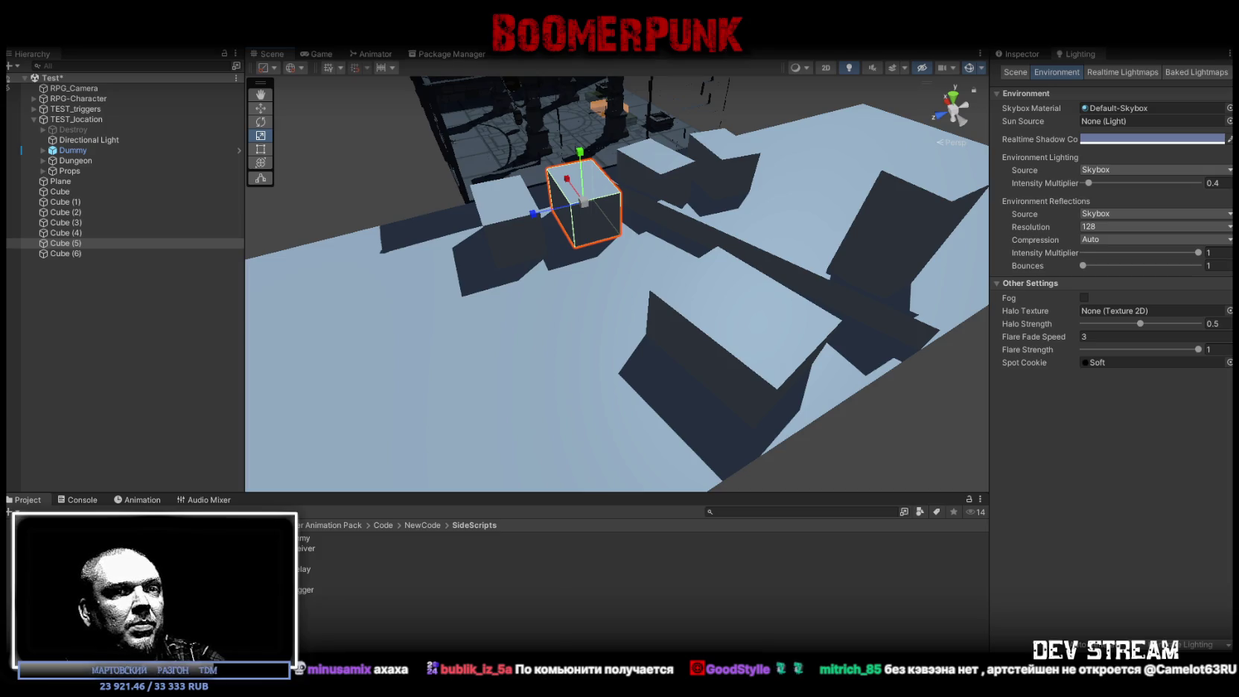
# Pull the Chrome window with the ArtStation profile over Unity and switch to it
pyautogui.moveTo(581, 692)
pyautogui.mouseDown()
pyautogui.moveTo(581, 193)
pyautogui.moveTo(660, 50)
pyautogui.mouseUp()
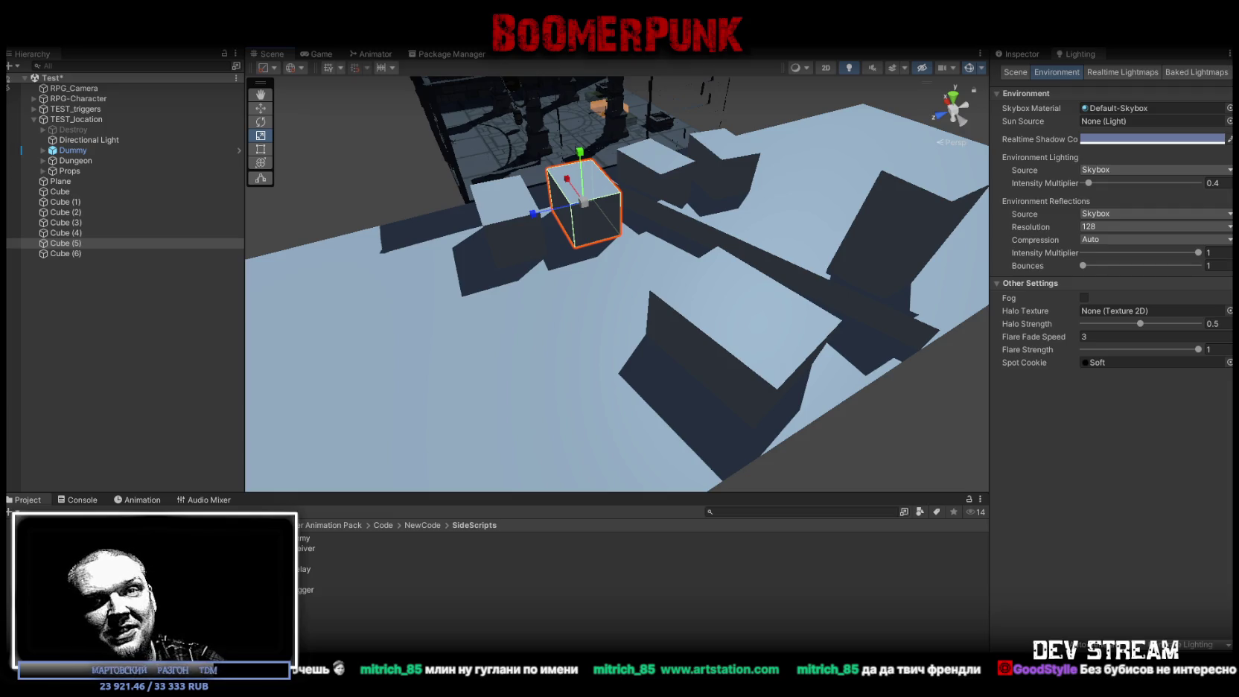
pyautogui.hotkey('alt', 'Tab')
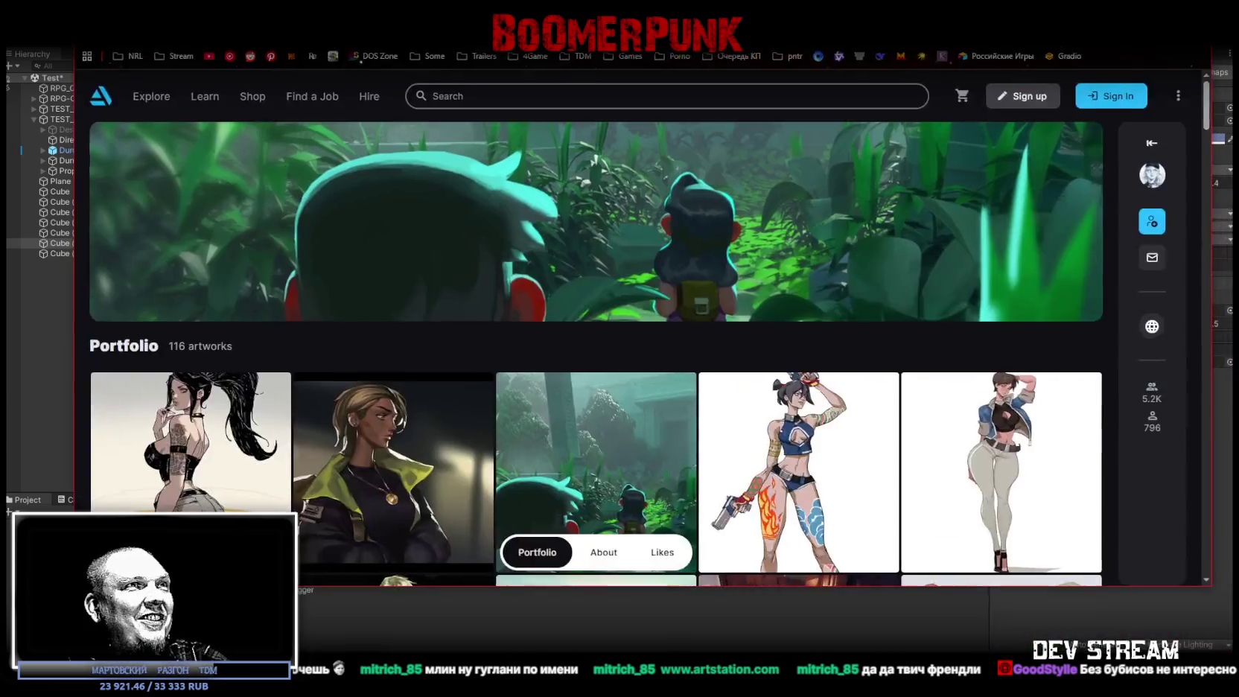
pyautogui.scroll(-3, 774, 466)
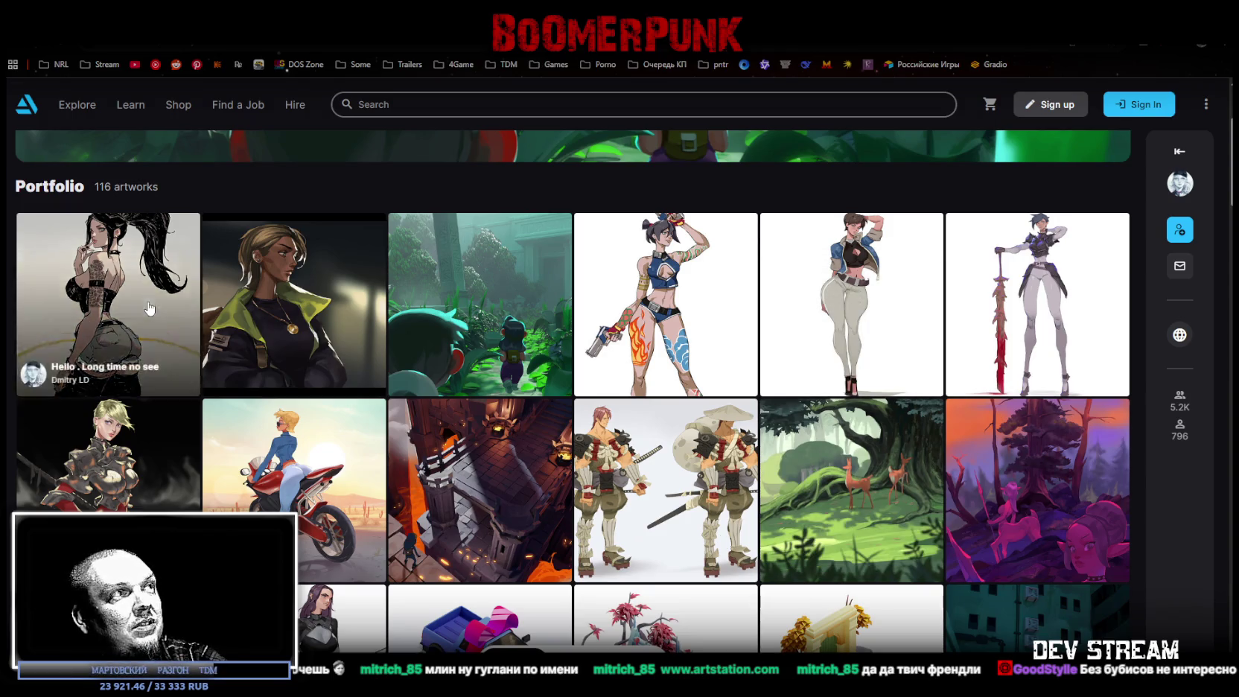
pyautogui.click(103, 340)
pyautogui.scroll(-1, 772, 474)
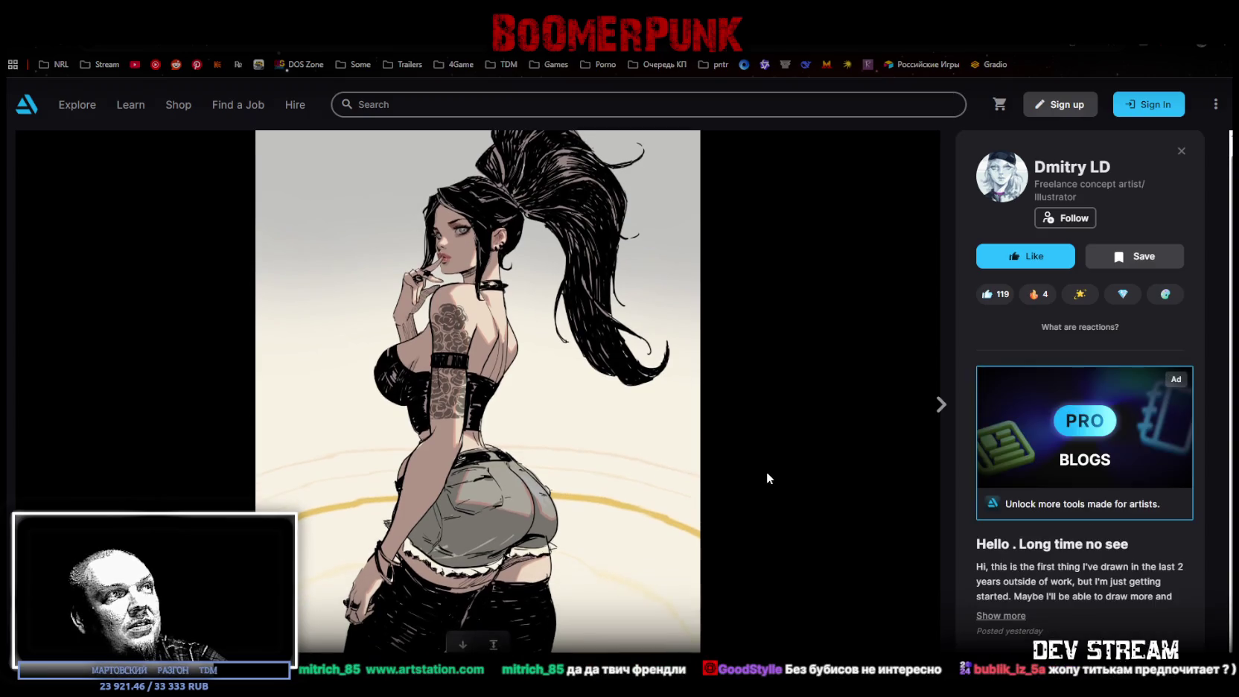
pyautogui.click(1181, 152)
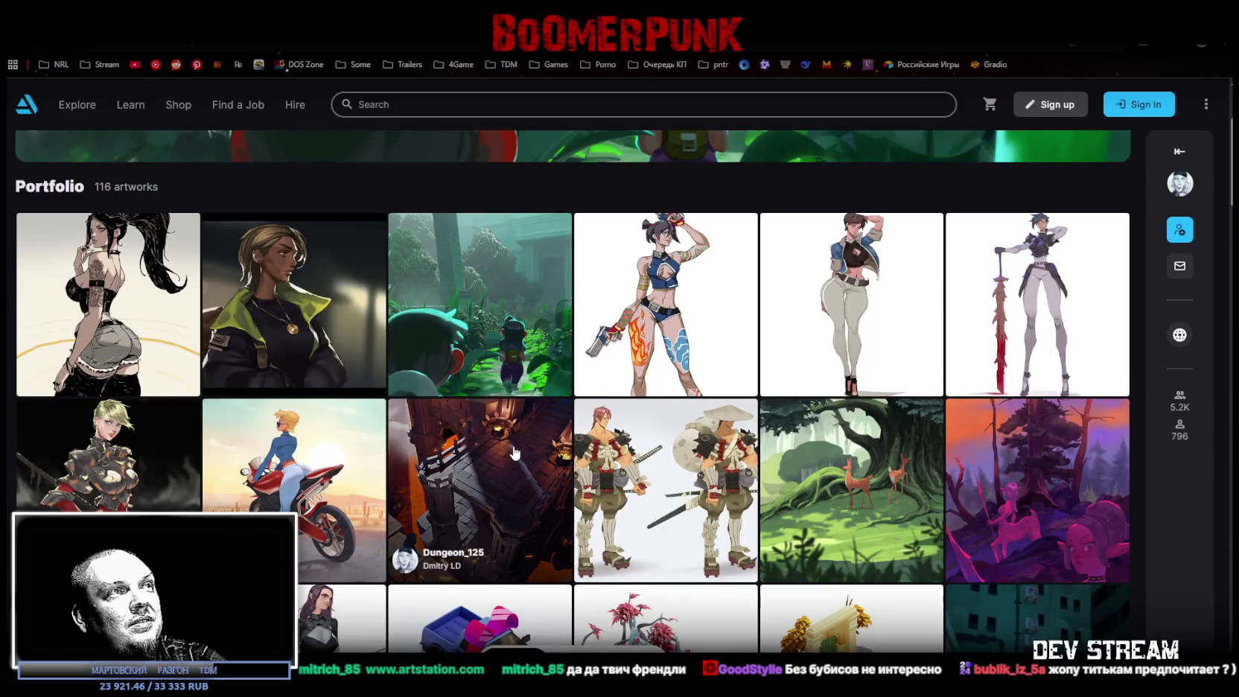
pyautogui.click(522, 327)
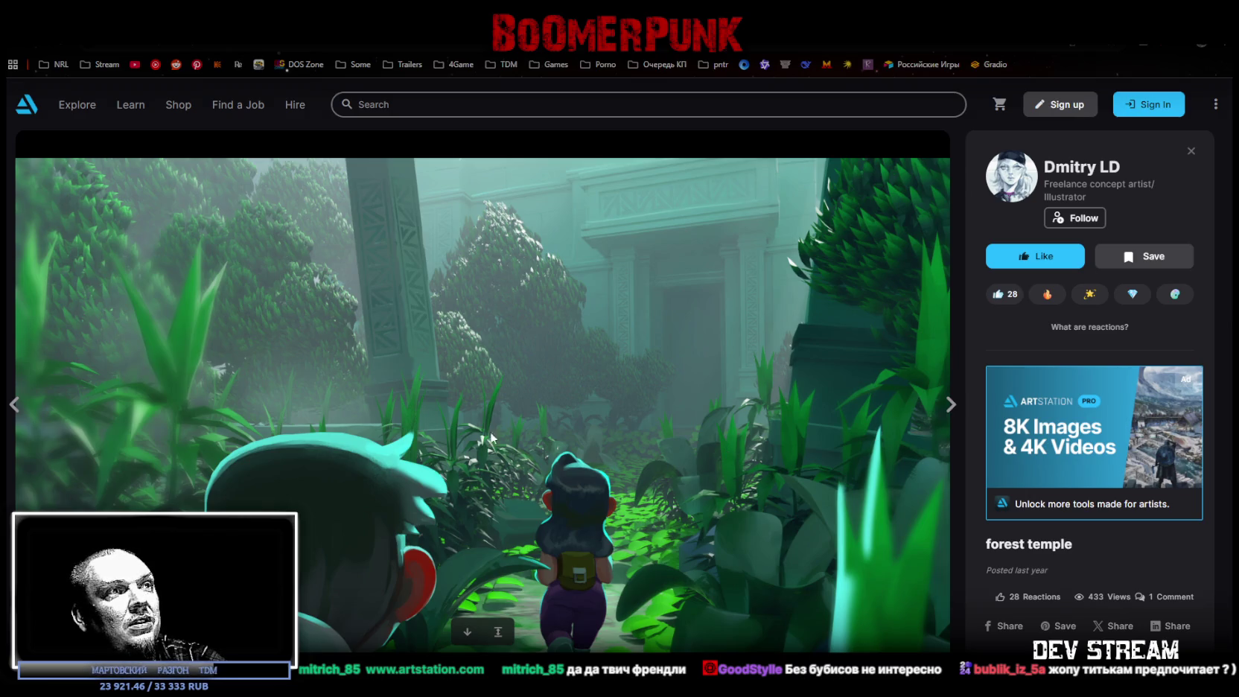
pyautogui.click(1190, 152)
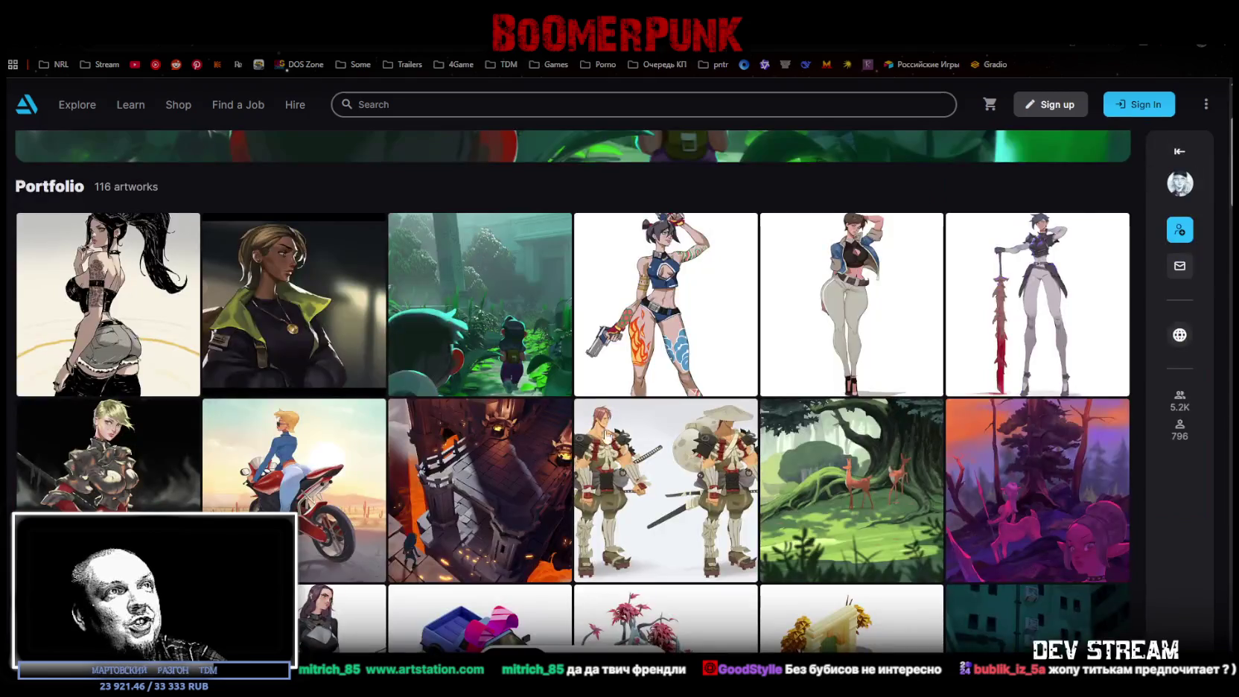
pyautogui.click(712, 335)
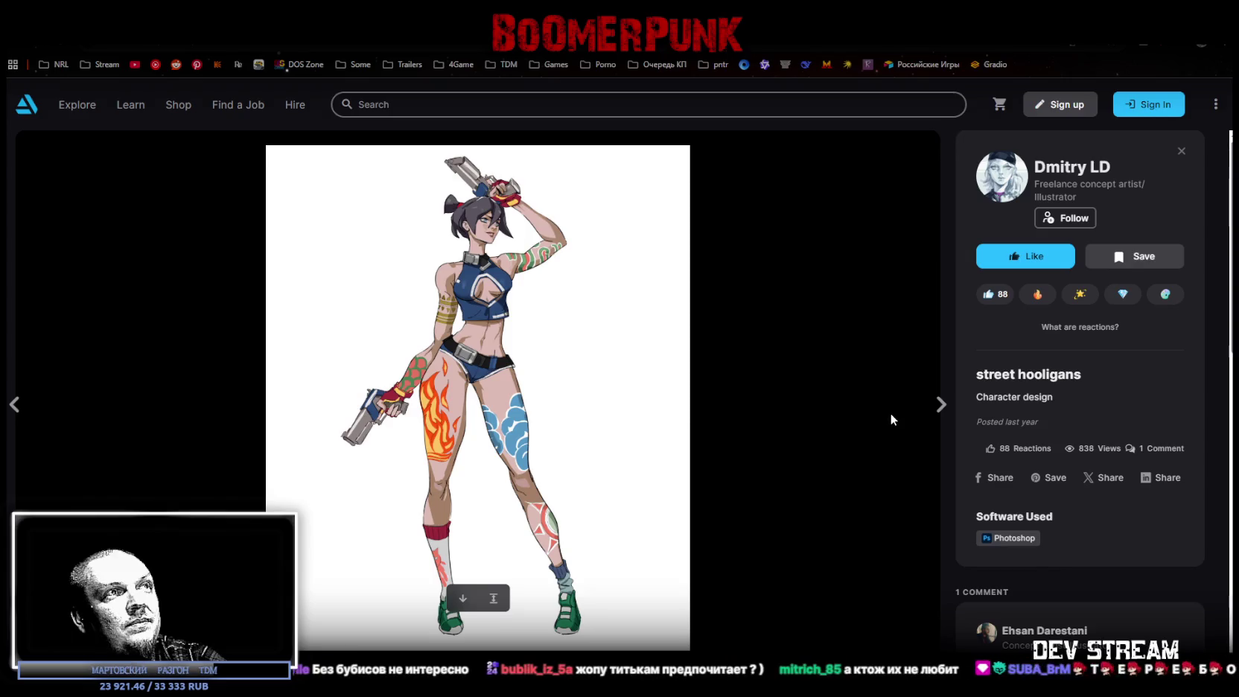
pyautogui.moveTo(1088, 335)
pyautogui.click(1180, 151)
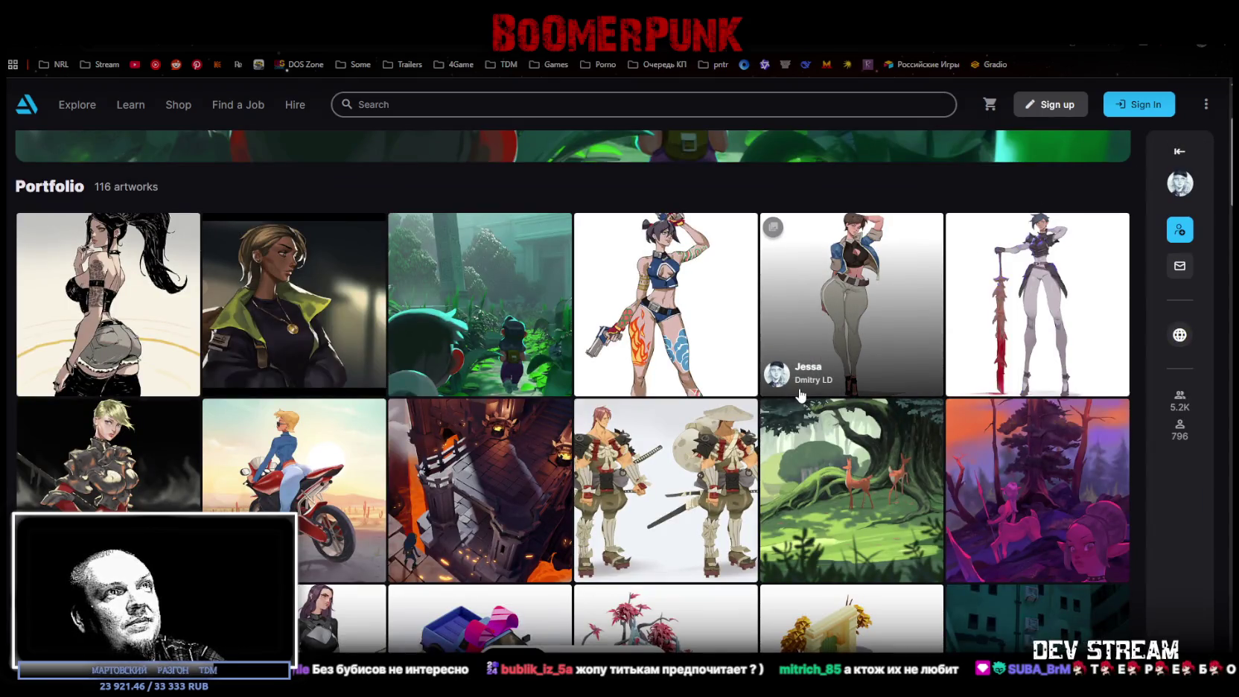
pyautogui.click(858, 298)
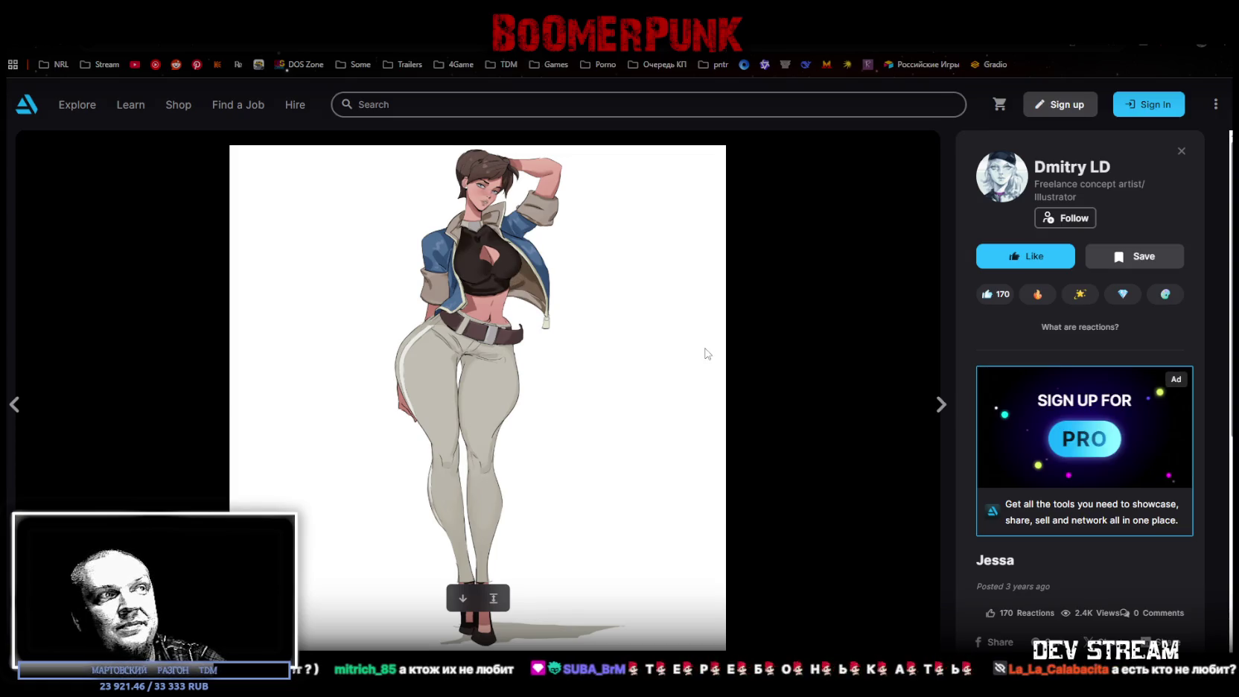
pyautogui.scroll(-6, 790, 404)
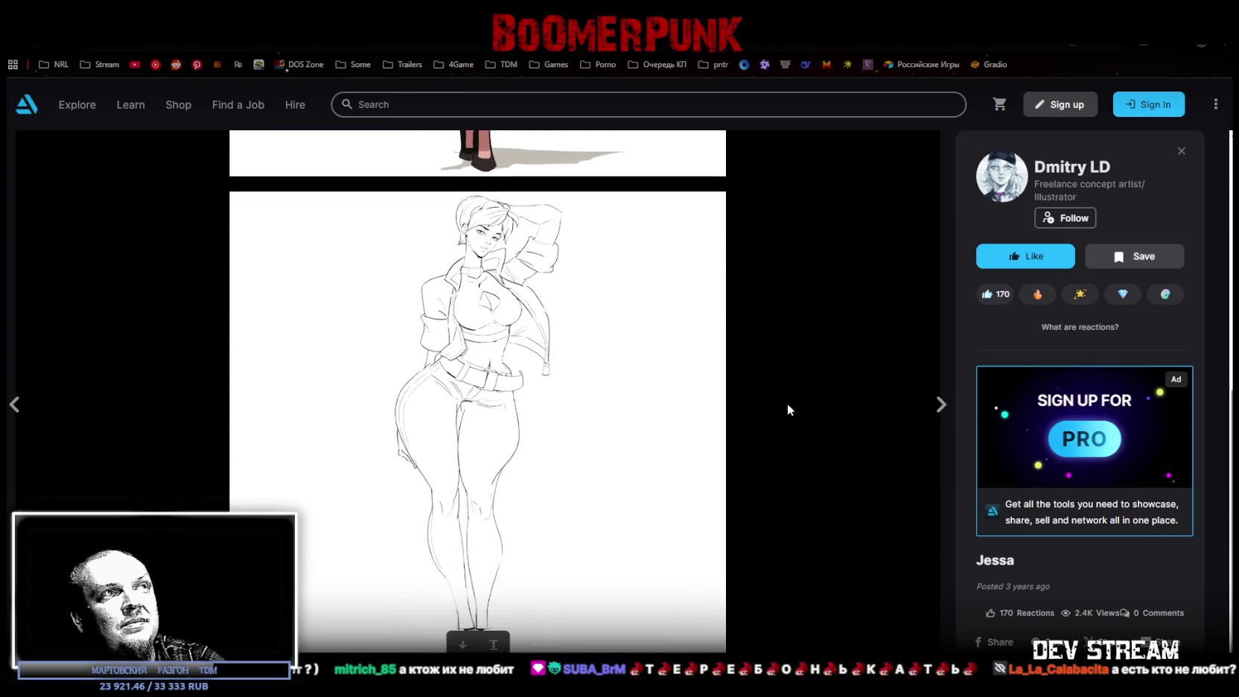
pyautogui.scroll(6, 787, 403)
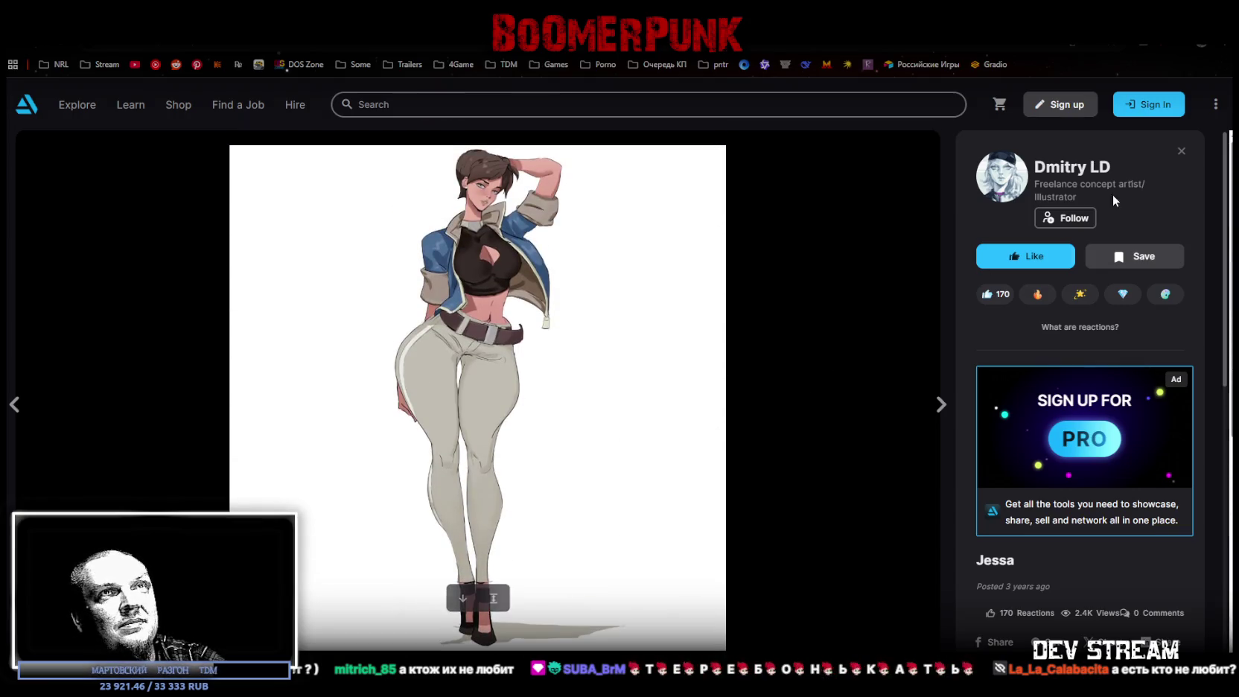
pyautogui.click(1181, 151)
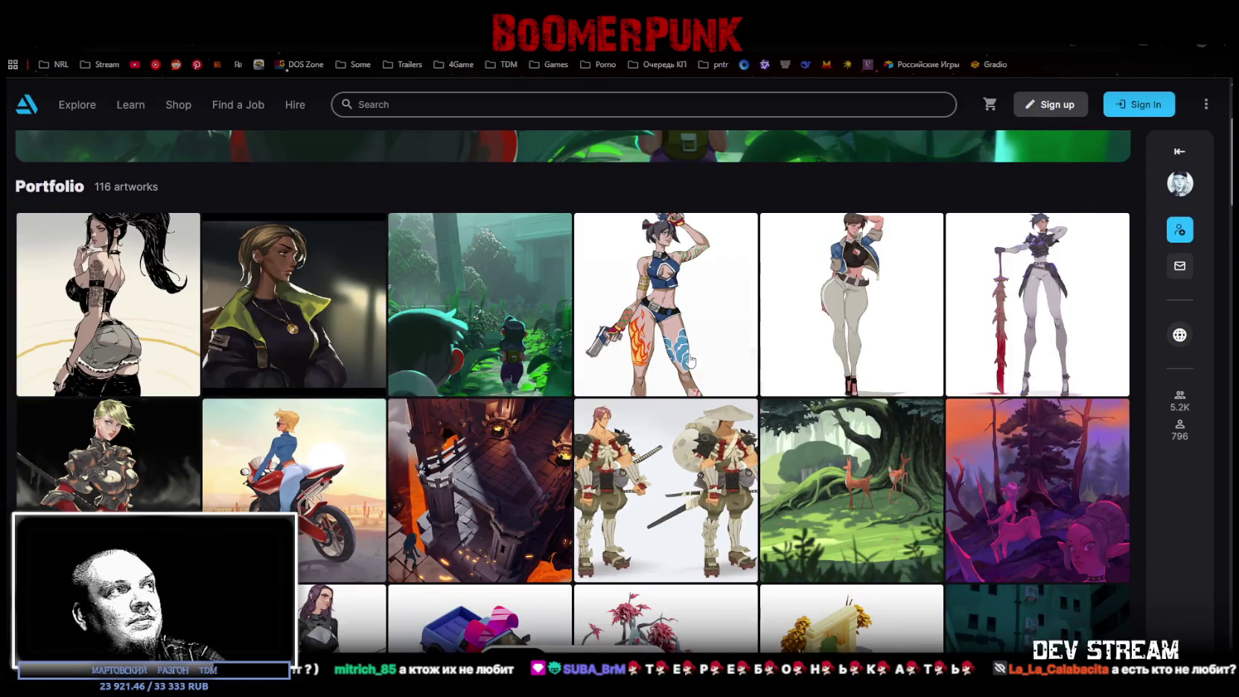
# View the Grace artwork and a second-row artwork, closing each back to the gallery
pyautogui.click(1022, 281)
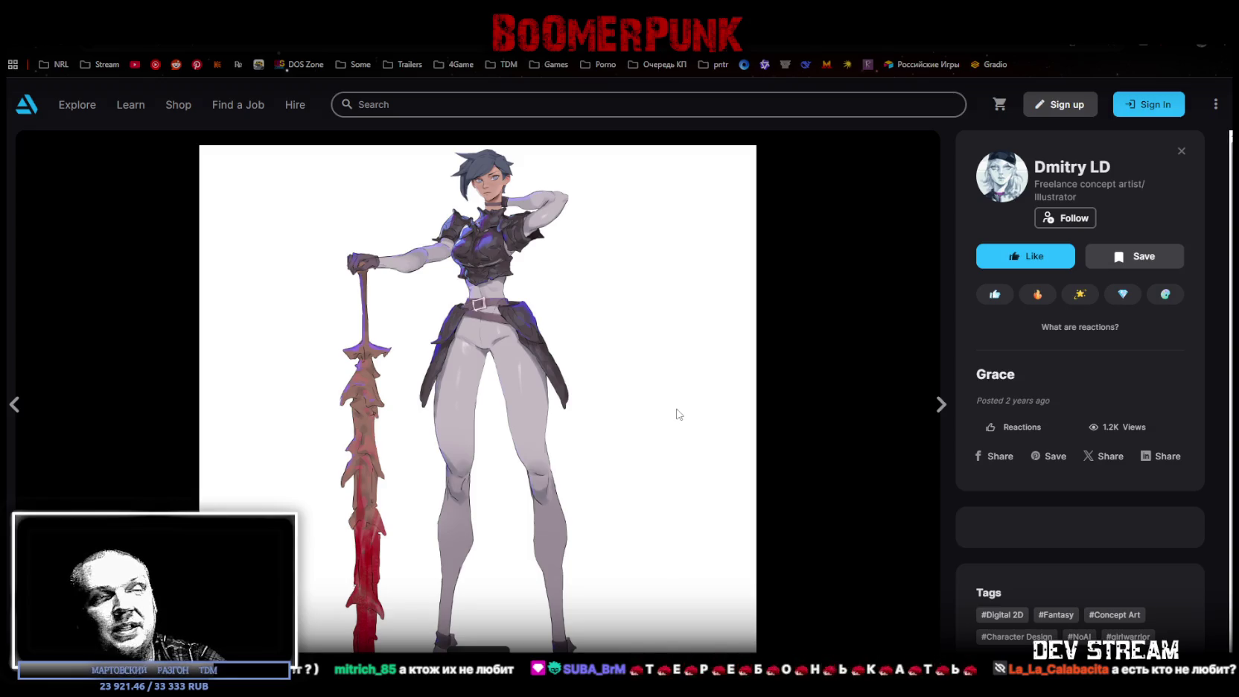
pyautogui.click(1181, 150)
pyautogui.scroll(-2, 525, 421)
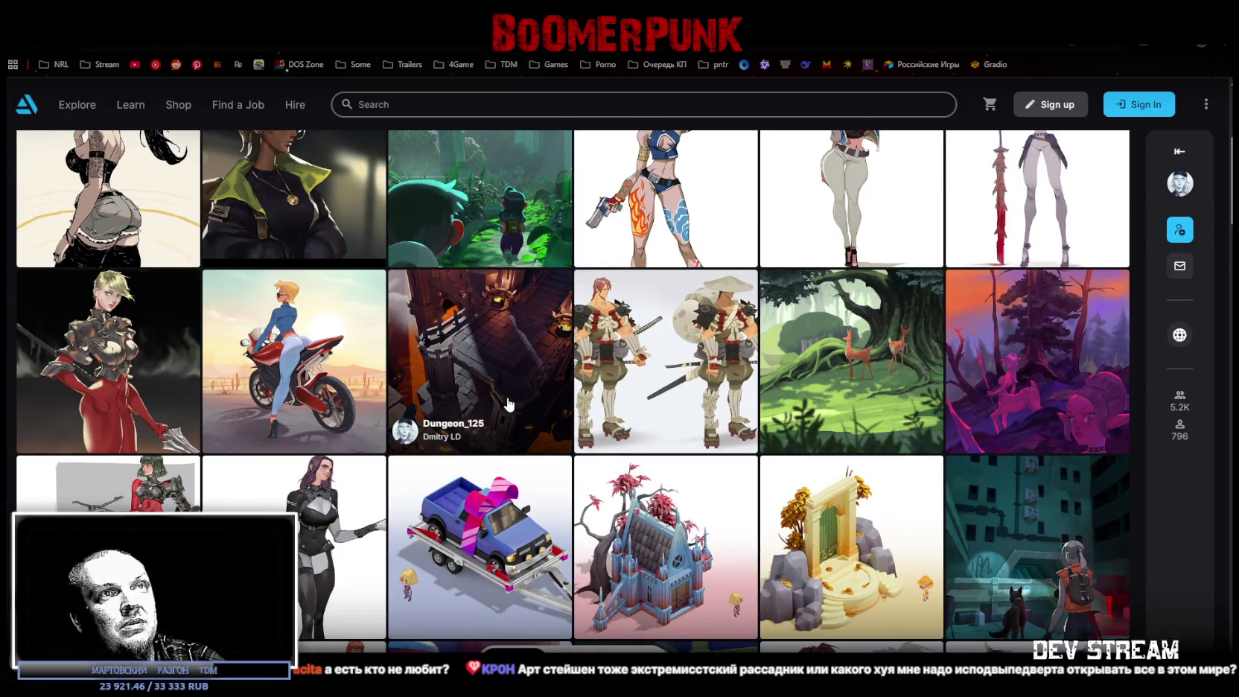
pyautogui.click(533, 413)
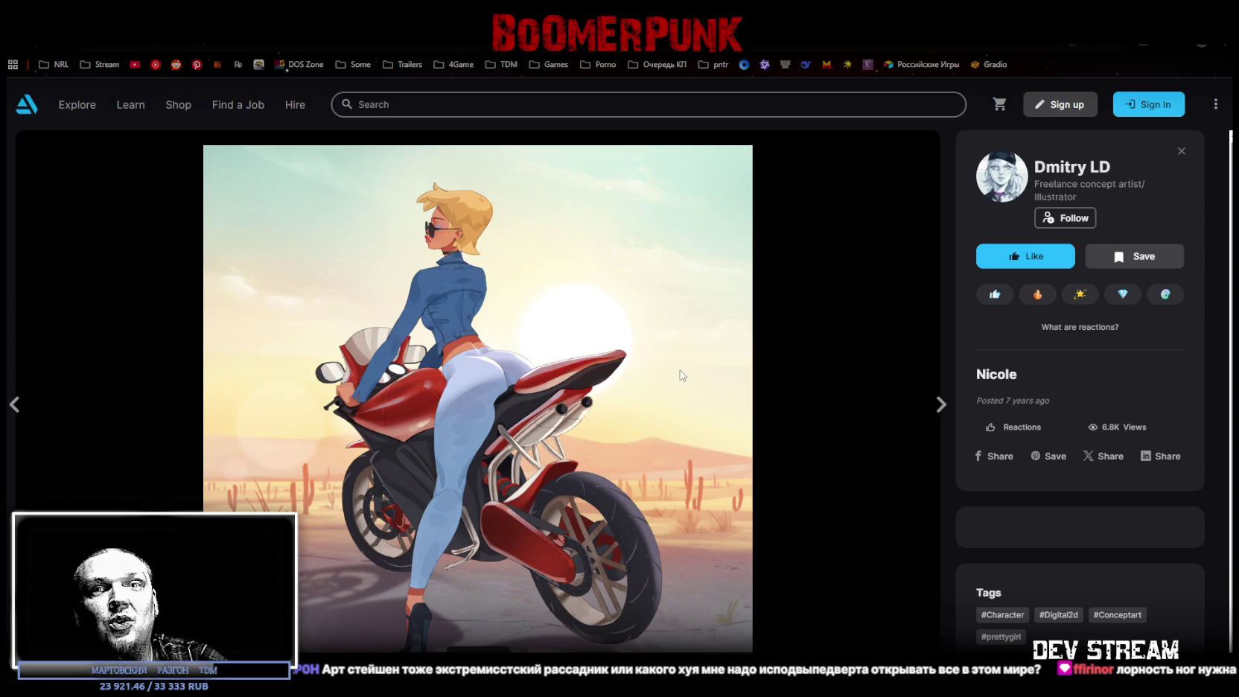
pyautogui.click(1181, 151)
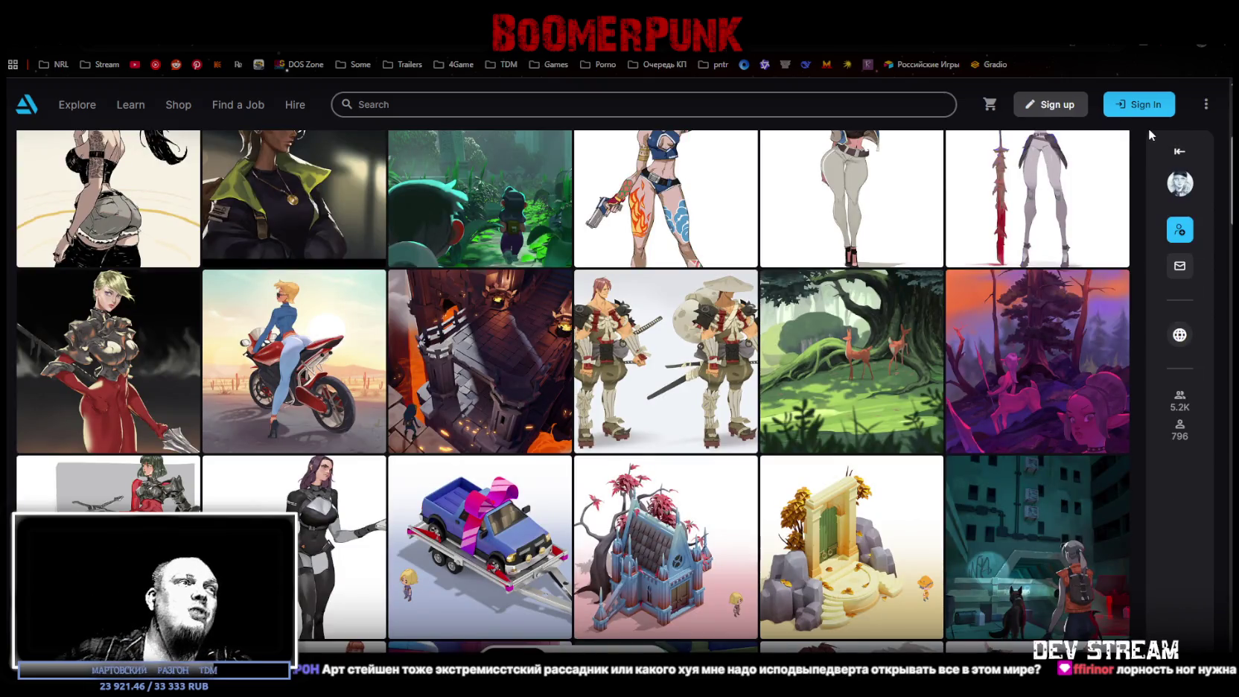
# View the 'Zombies Ate My Neighbors' fanart and 'starcity', then return to the grid
pyautogui.scroll(-2, 890, 318)
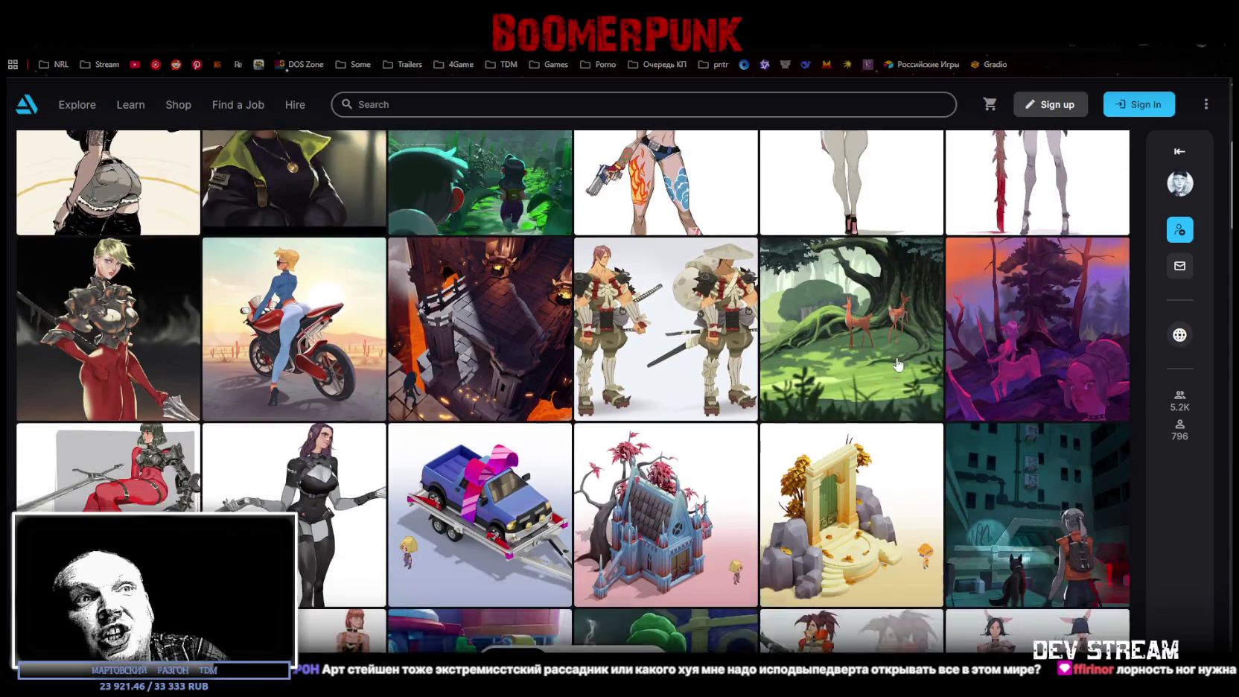
pyautogui.scroll(-2, 890, 318)
pyautogui.scroll(-1, 882, 285)
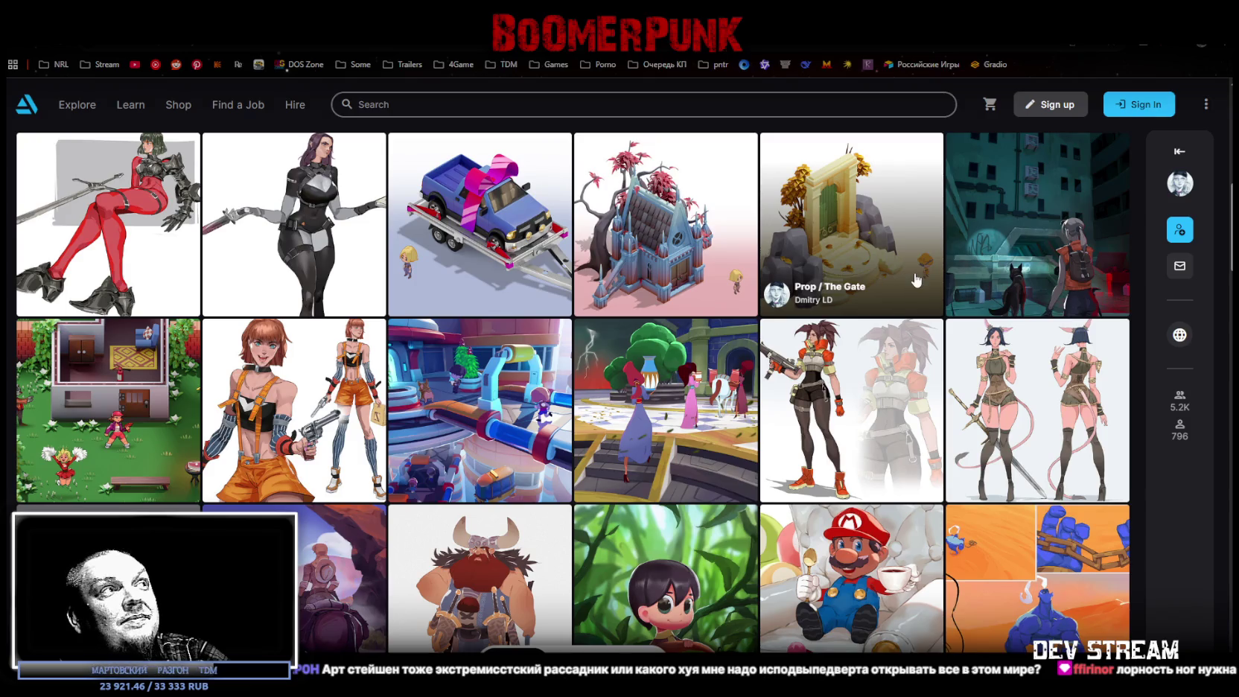
pyautogui.click(168, 441)
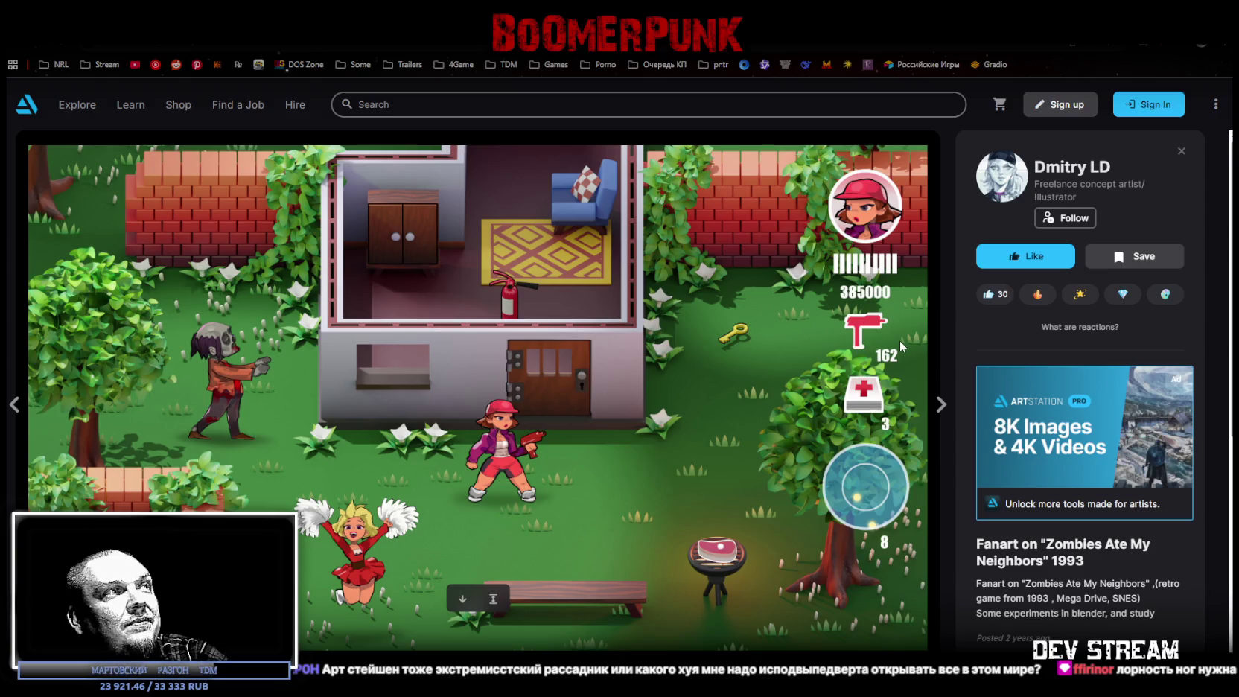
pyautogui.click(1181, 152)
pyautogui.click(514, 422)
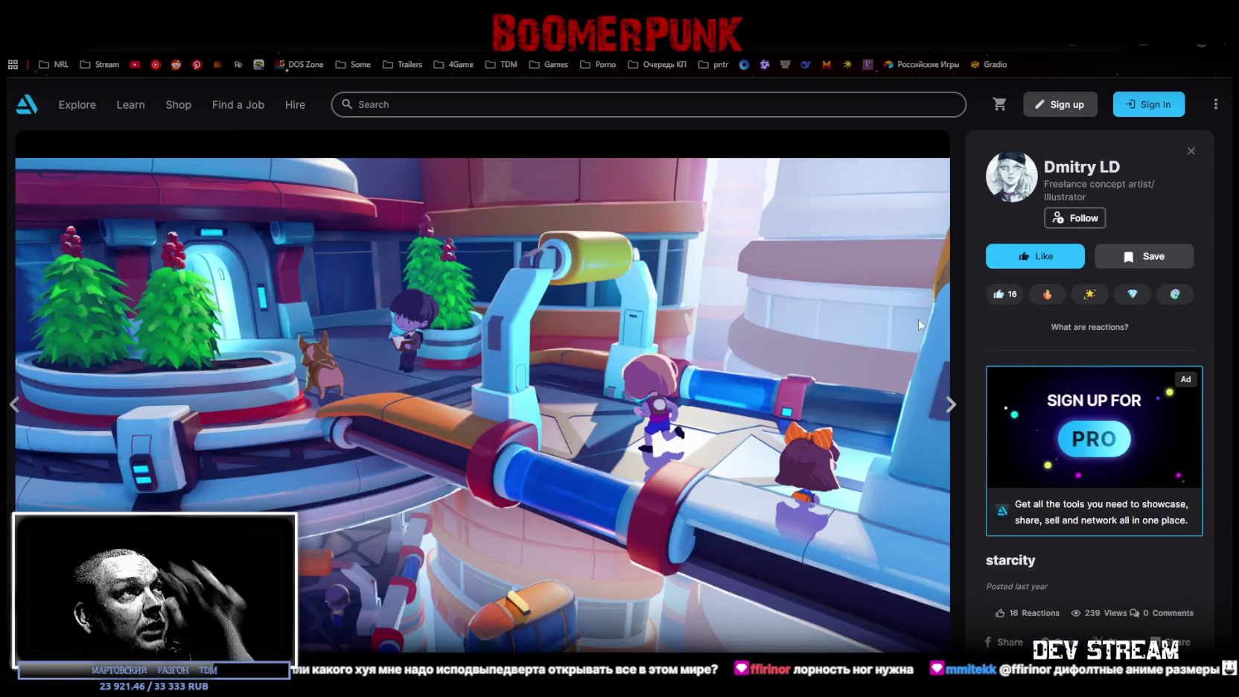
pyautogui.moveTo(614, 353)
pyautogui.click(1190, 150)
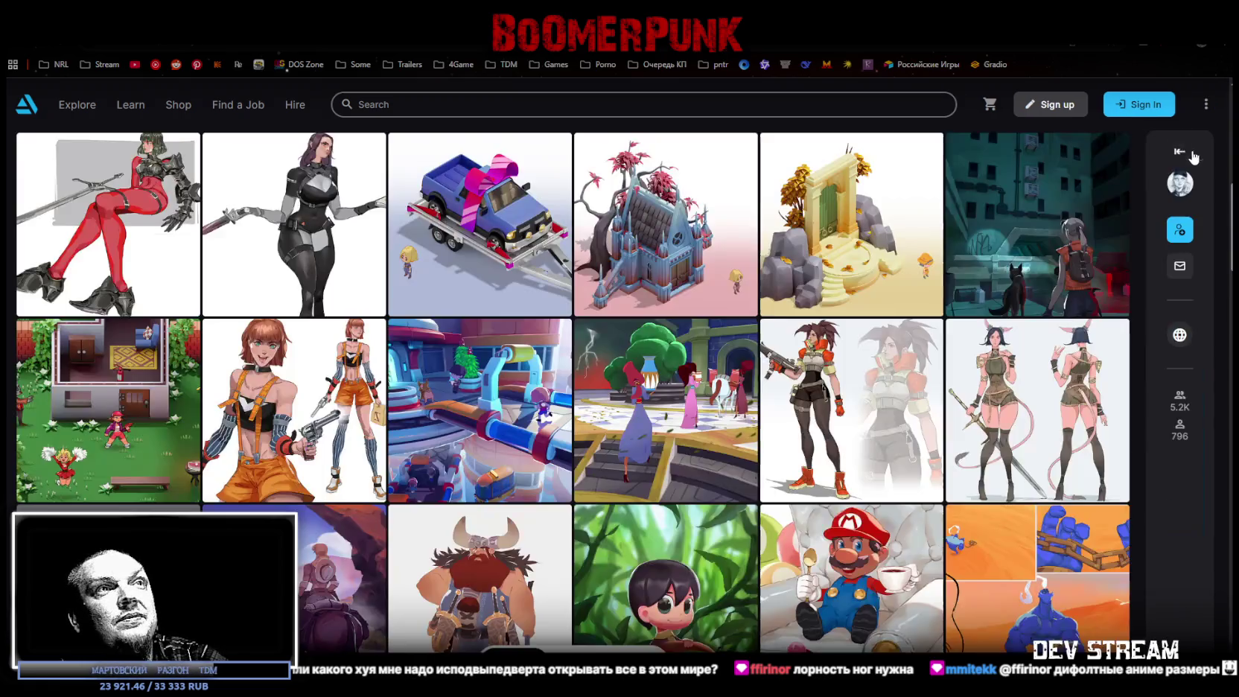
# View the Viking girl artwork in the ArtStation viewer, then close it
pyautogui.scroll(2, 970, 380)
pyautogui.scroll(-5, 970, 394)
pyautogui.scroll(-2, 970, 400)
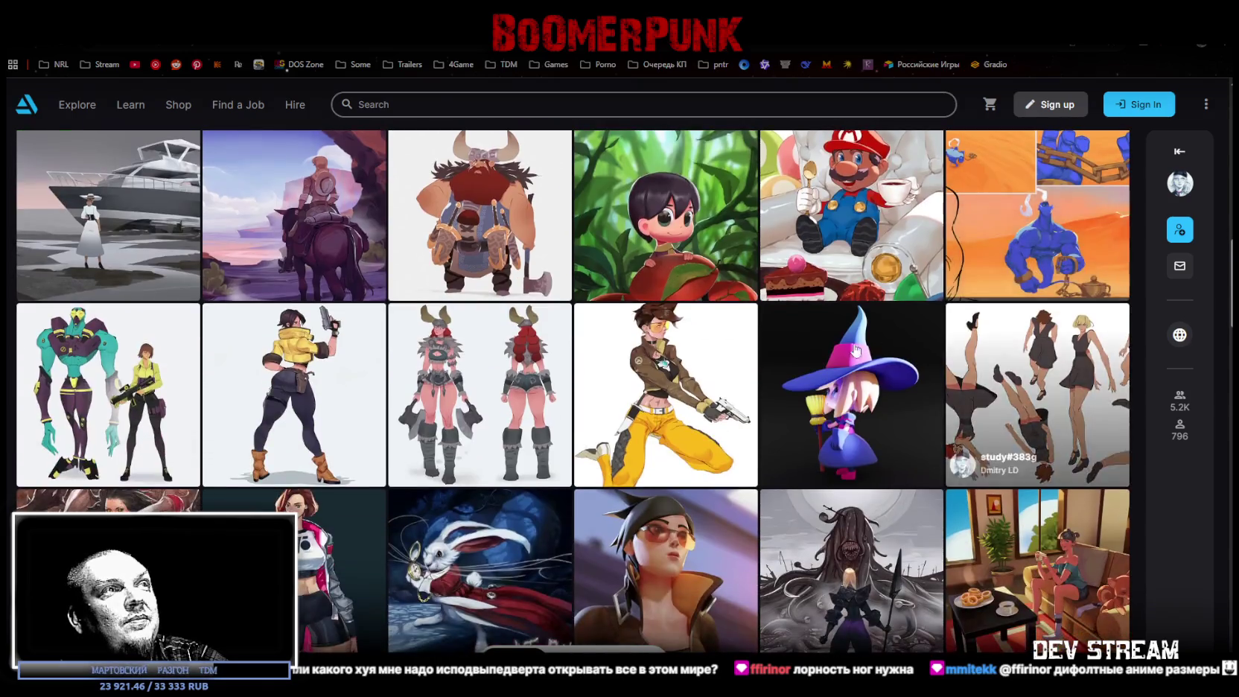
pyautogui.click(631, 404)
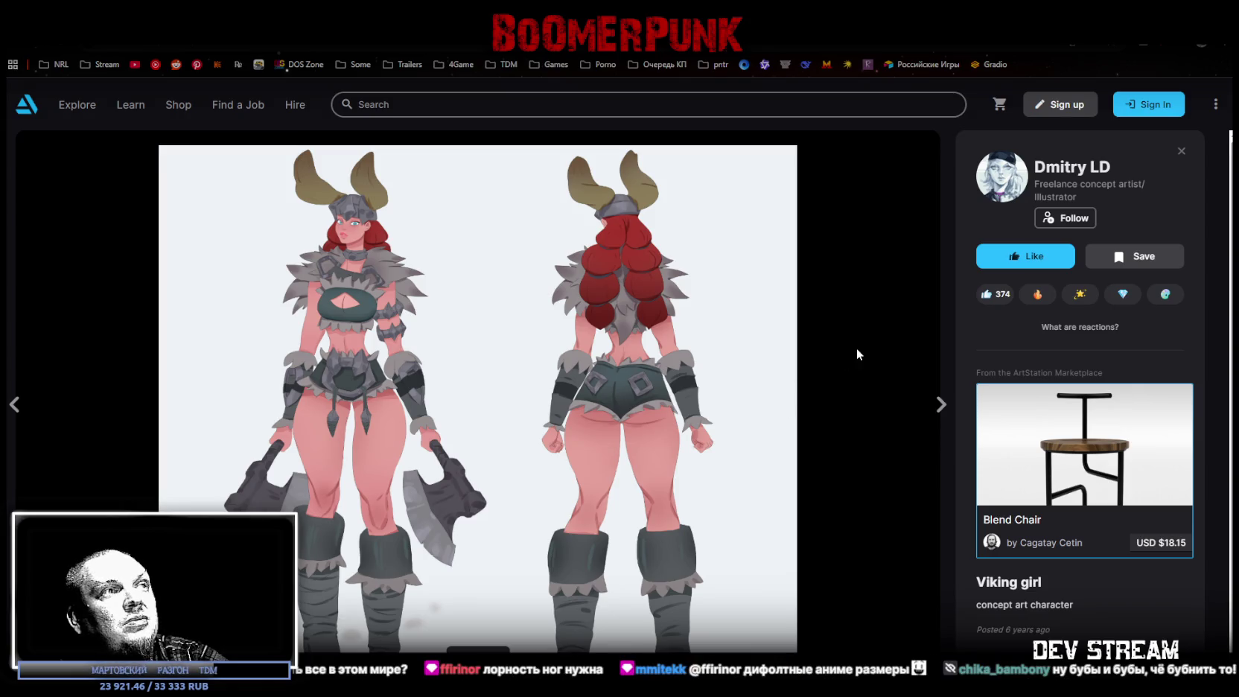
pyautogui.click(1181, 153)
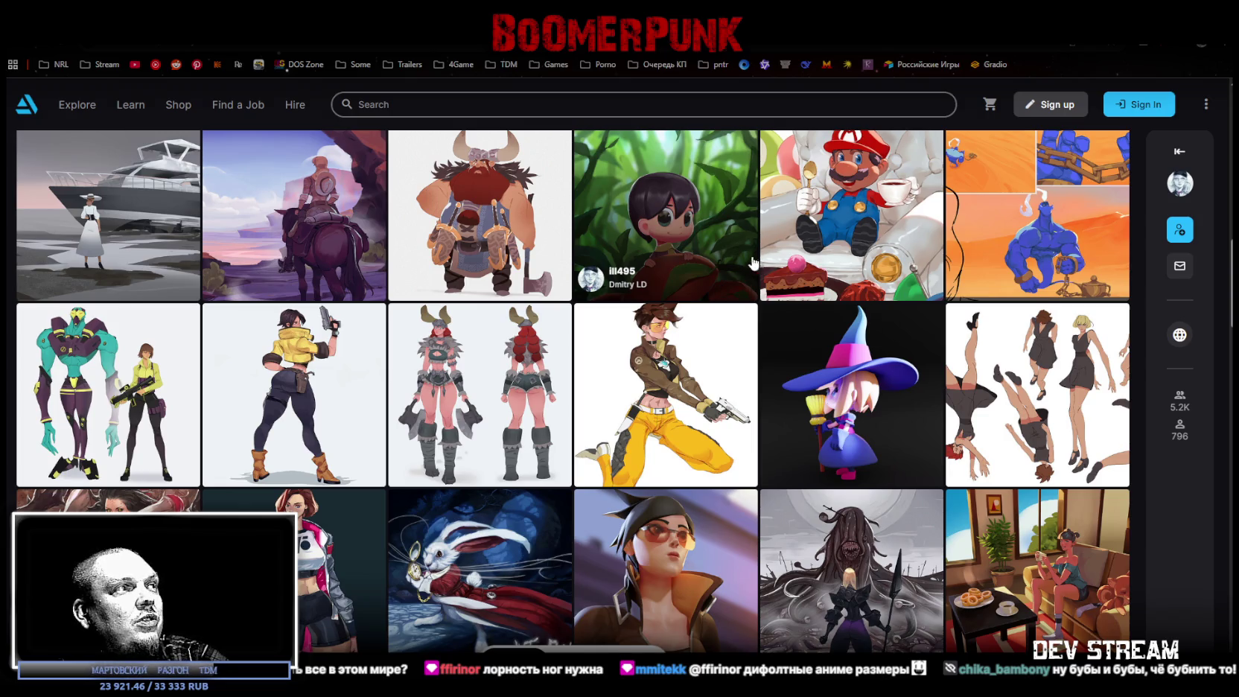
# View the Sarah Kerrigan illustration, then close it
pyautogui.scroll(-2, 753, 265)
pyautogui.click(125, 463)
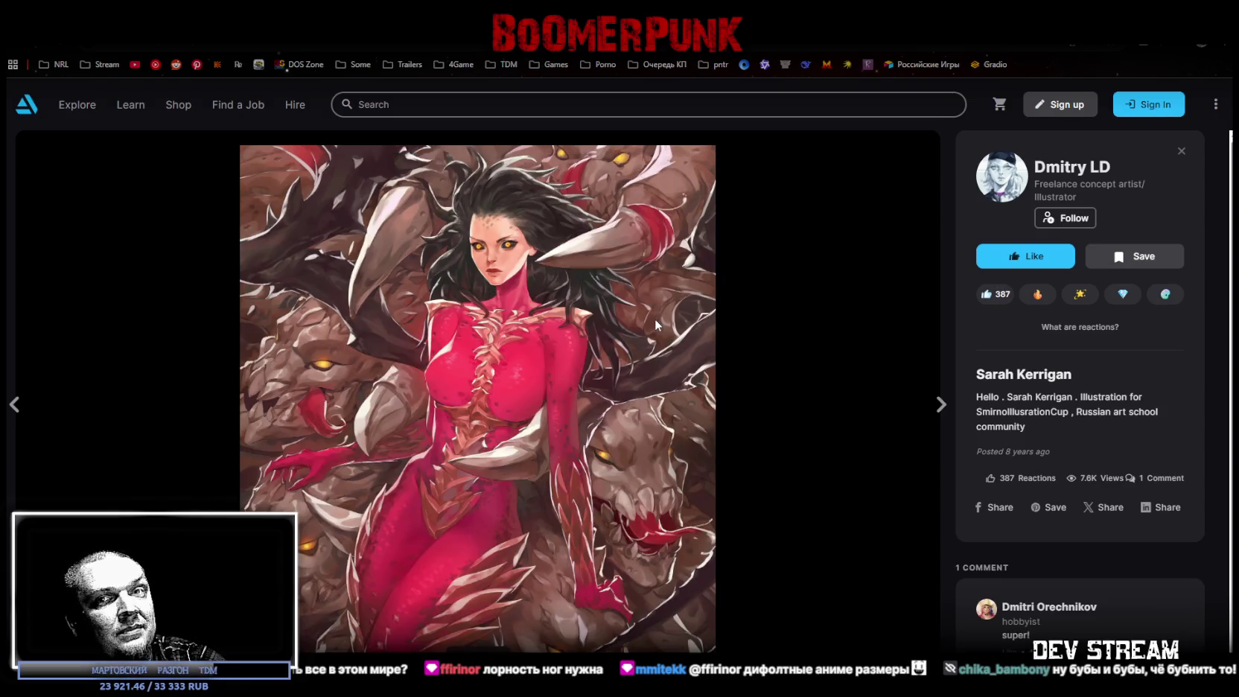
pyautogui.click(1181, 151)
# Scroll further down the gallery and view the Carmen artwork
pyautogui.scroll(-1, 600, 271)
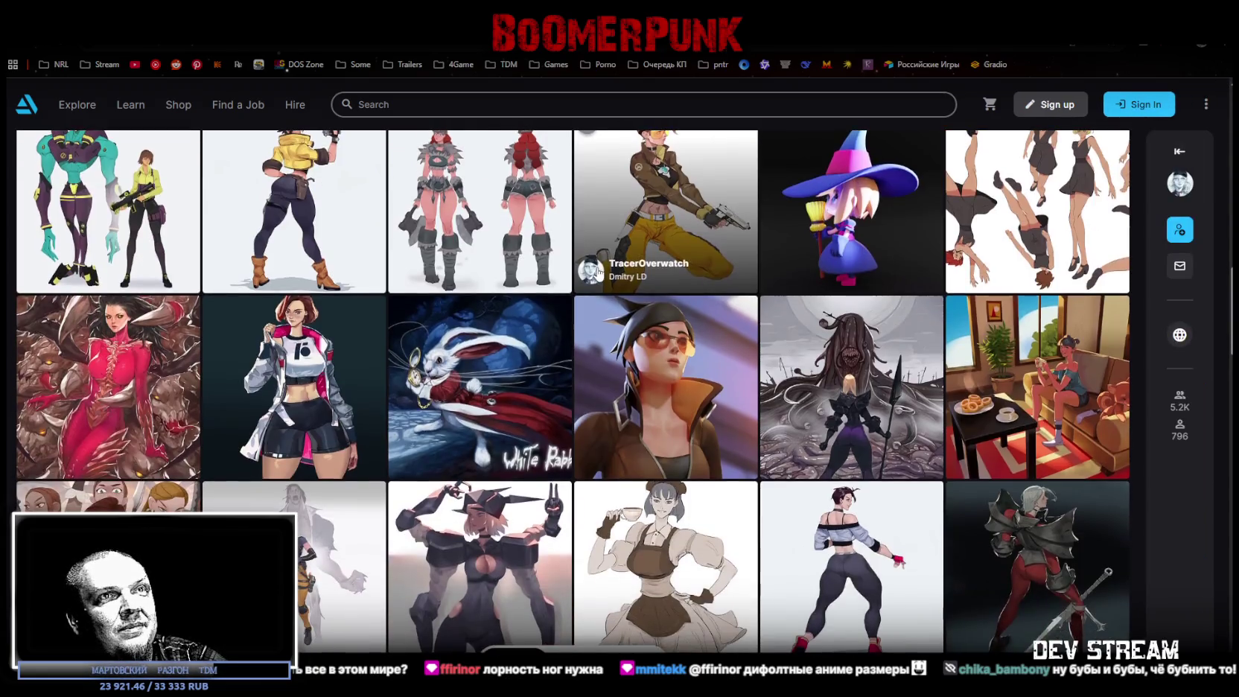
pyautogui.scroll(-3, 604, 263)
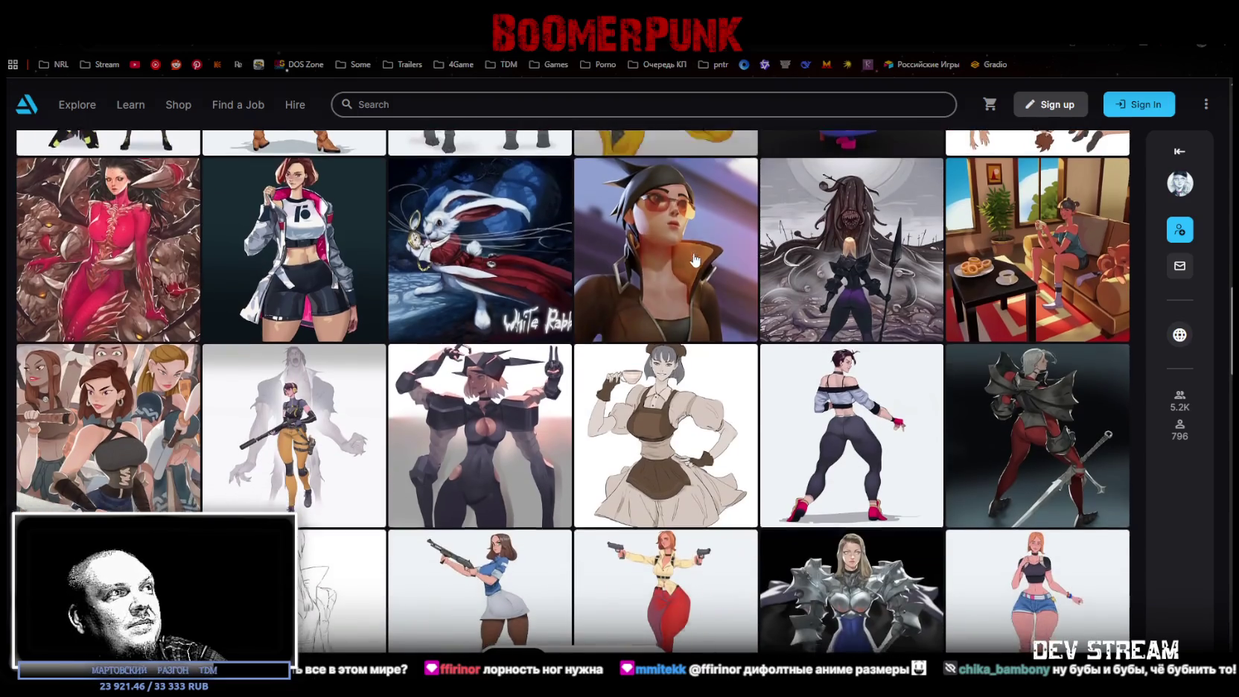
pyautogui.scroll(-1, 789, 357)
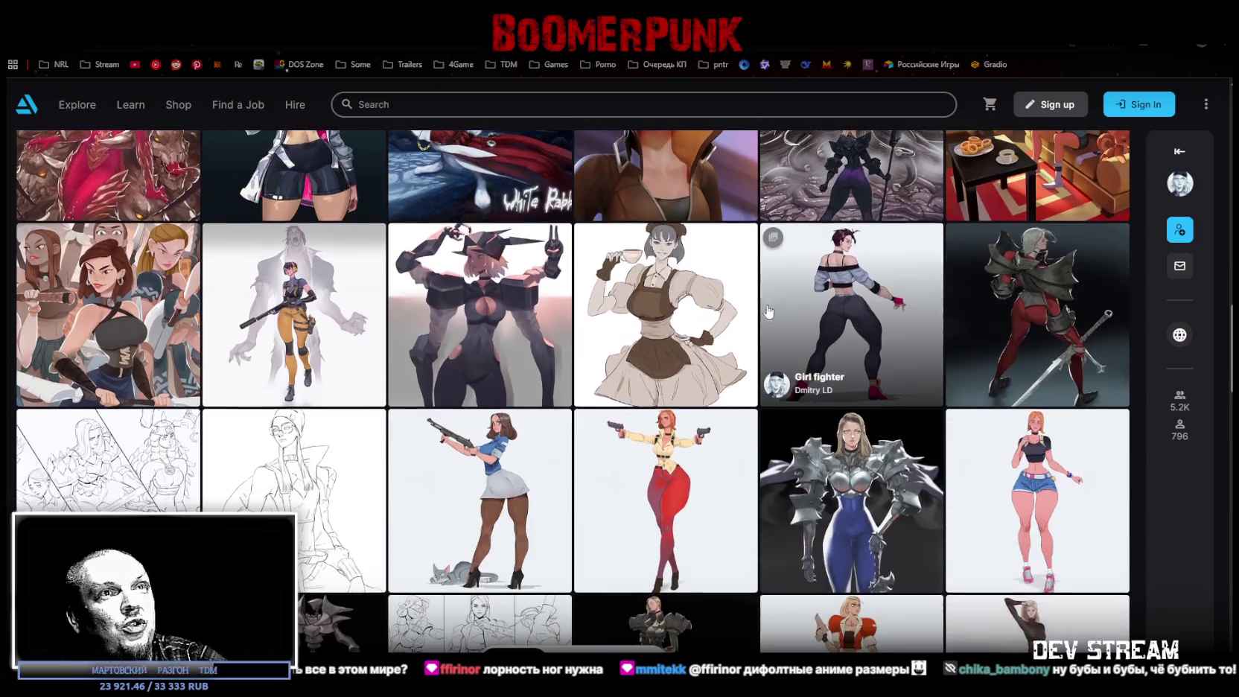
pyautogui.click(1044, 511)
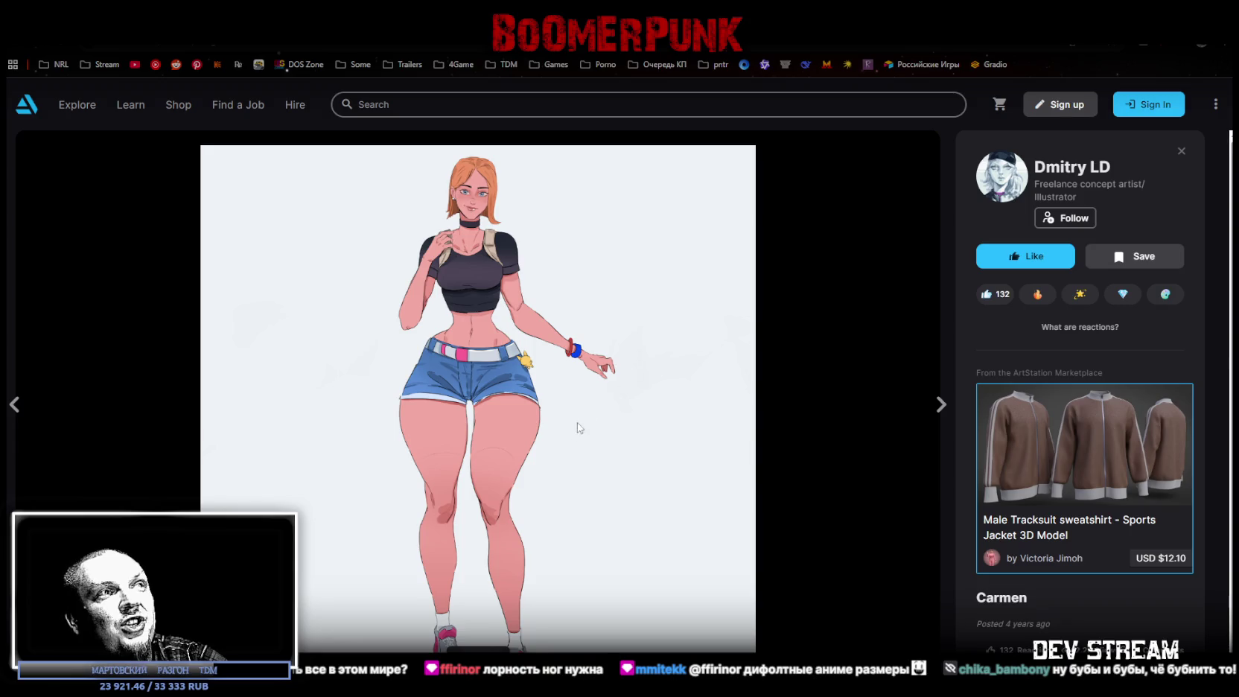
pyautogui.click(1183, 151)
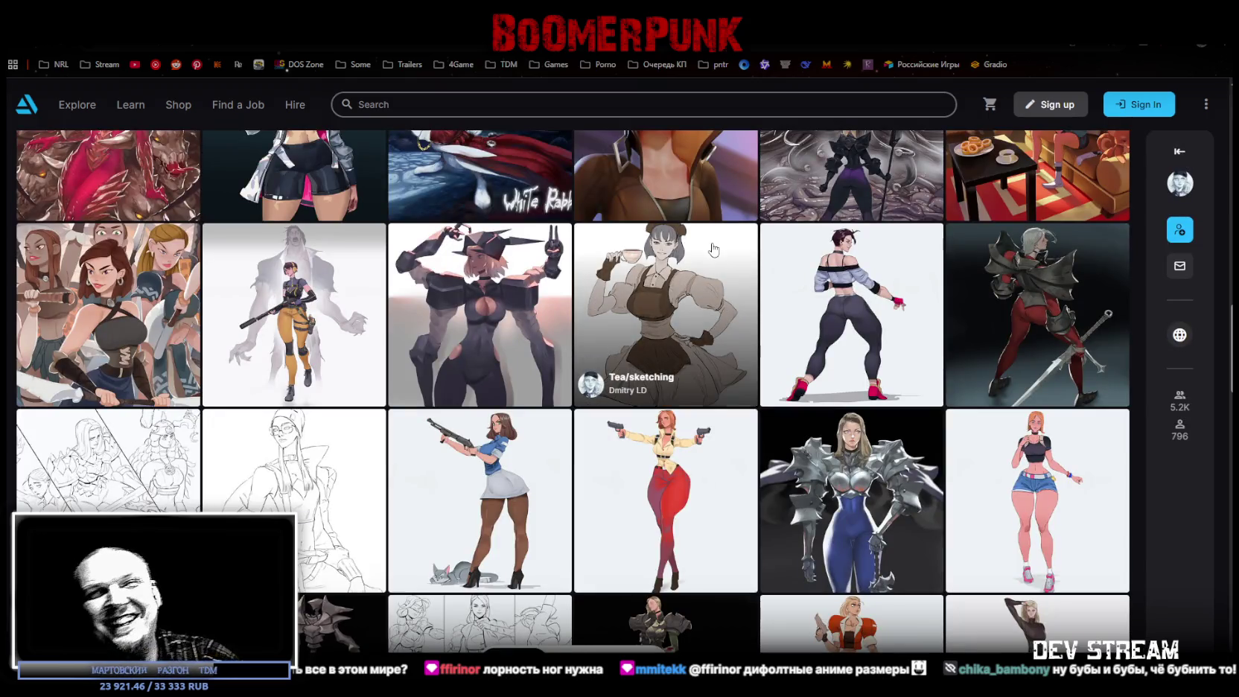
# Scroll down the gallery, view the wee3022 artwork, and close it
pyautogui.scroll(-3, 710, 252)
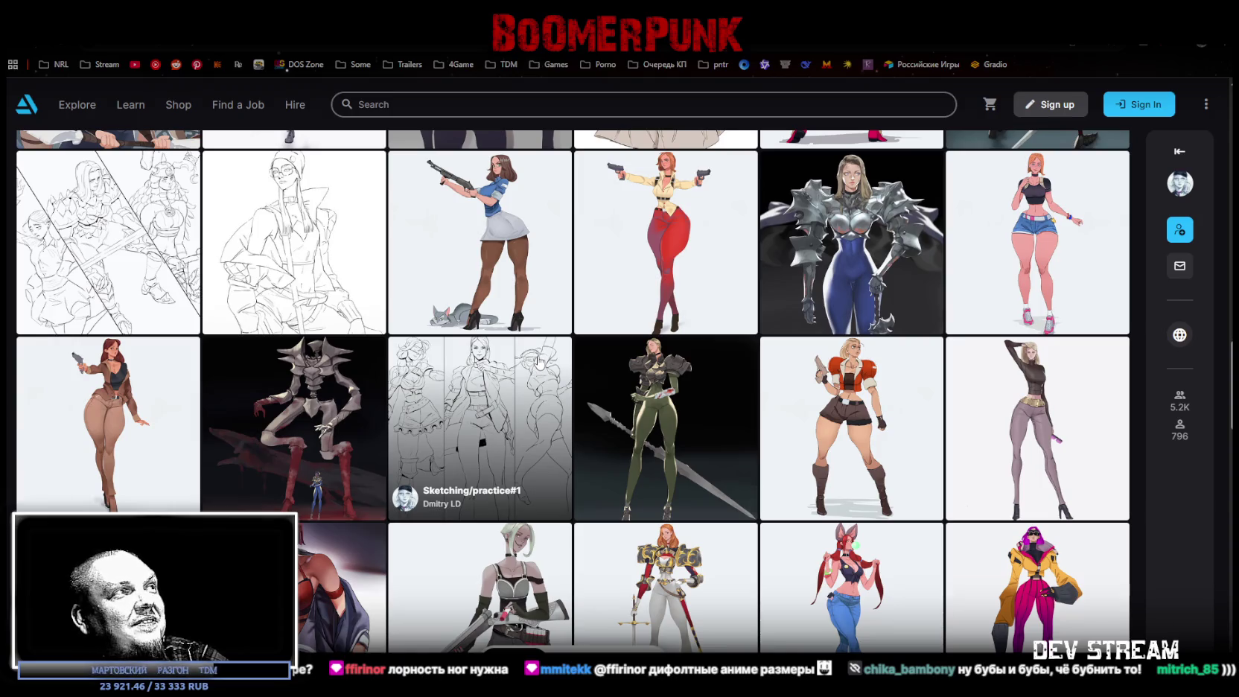
pyautogui.scroll(-2, 537, 361)
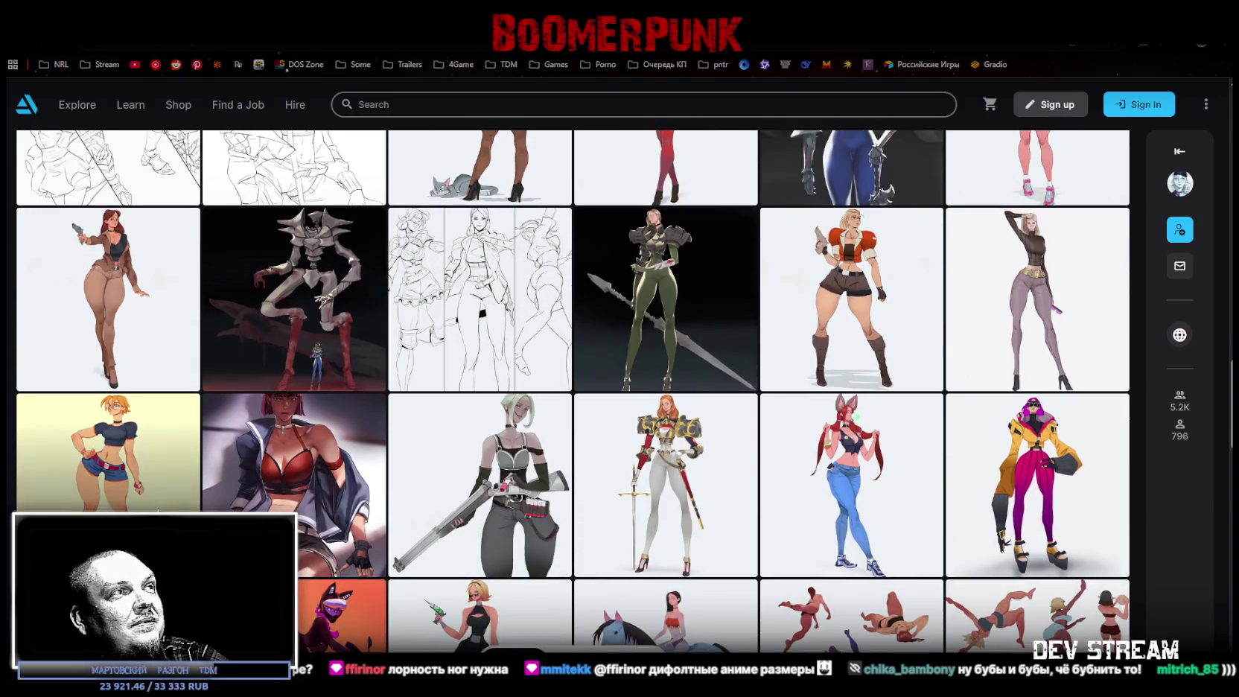
pyautogui.scroll(-1, 177, 506)
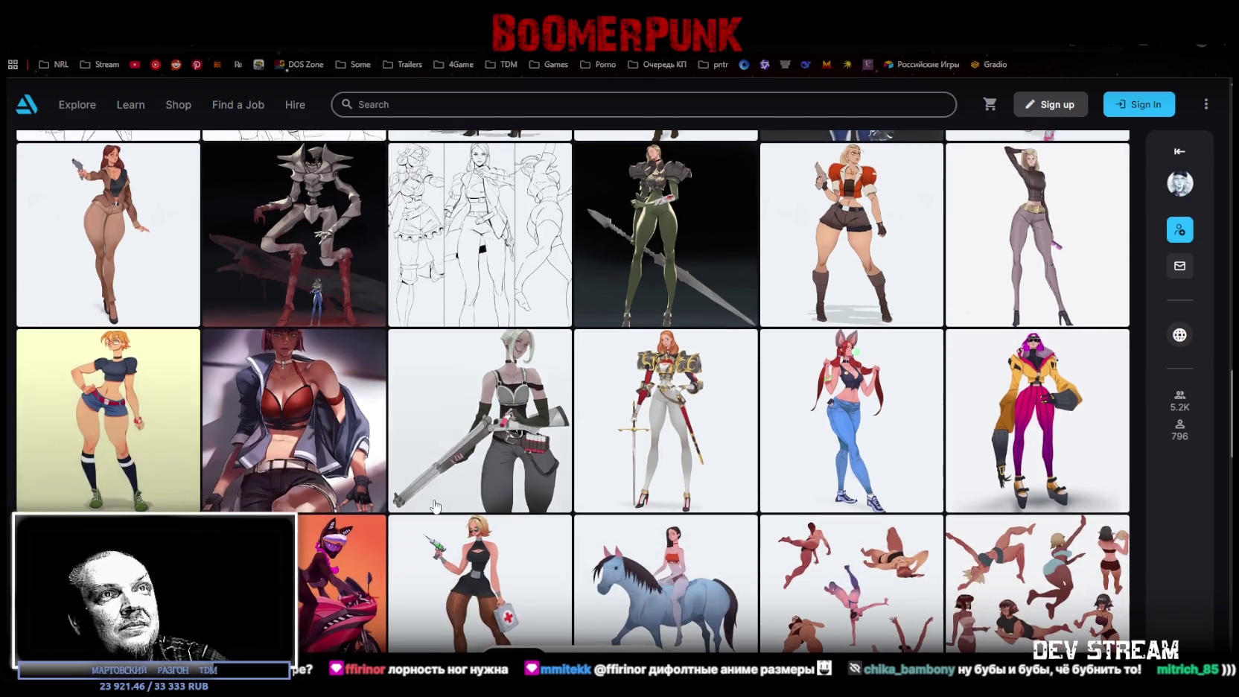
pyautogui.click(994, 430)
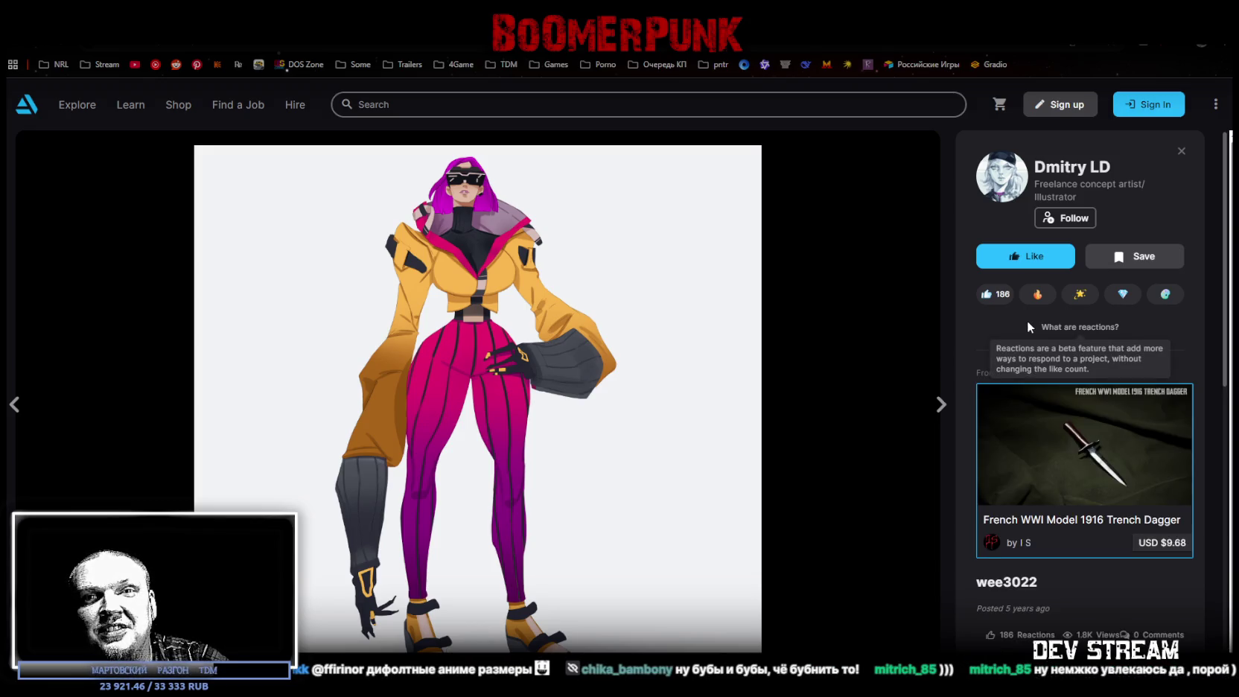
pyautogui.click(1181, 152)
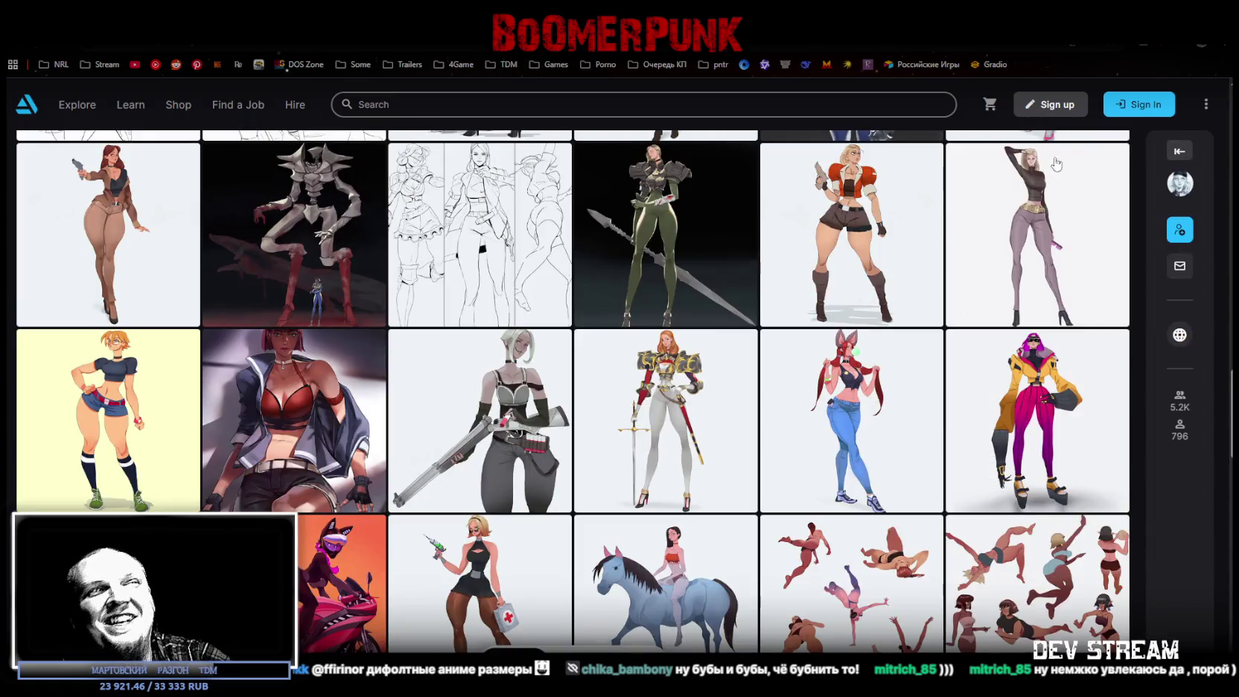
# View the study art piece of figure poses, then close it
pyautogui.scroll(-2, 762, 259)
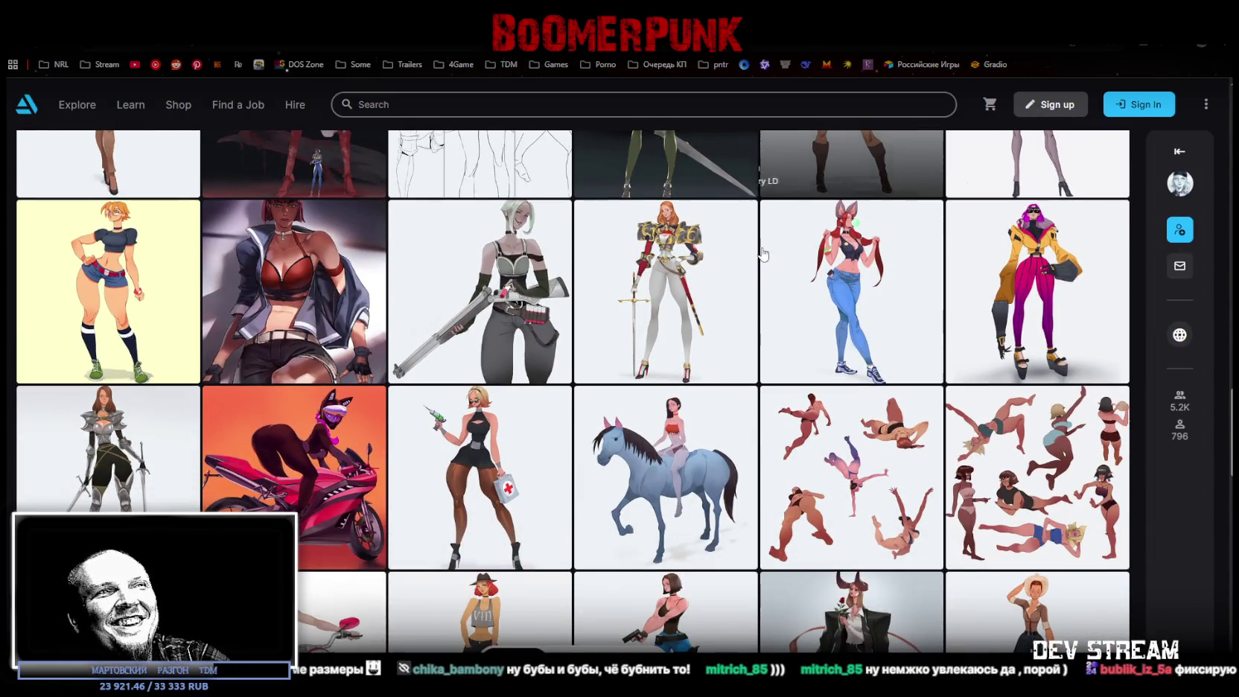
pyautogui.scroll(-1, 762, 259)
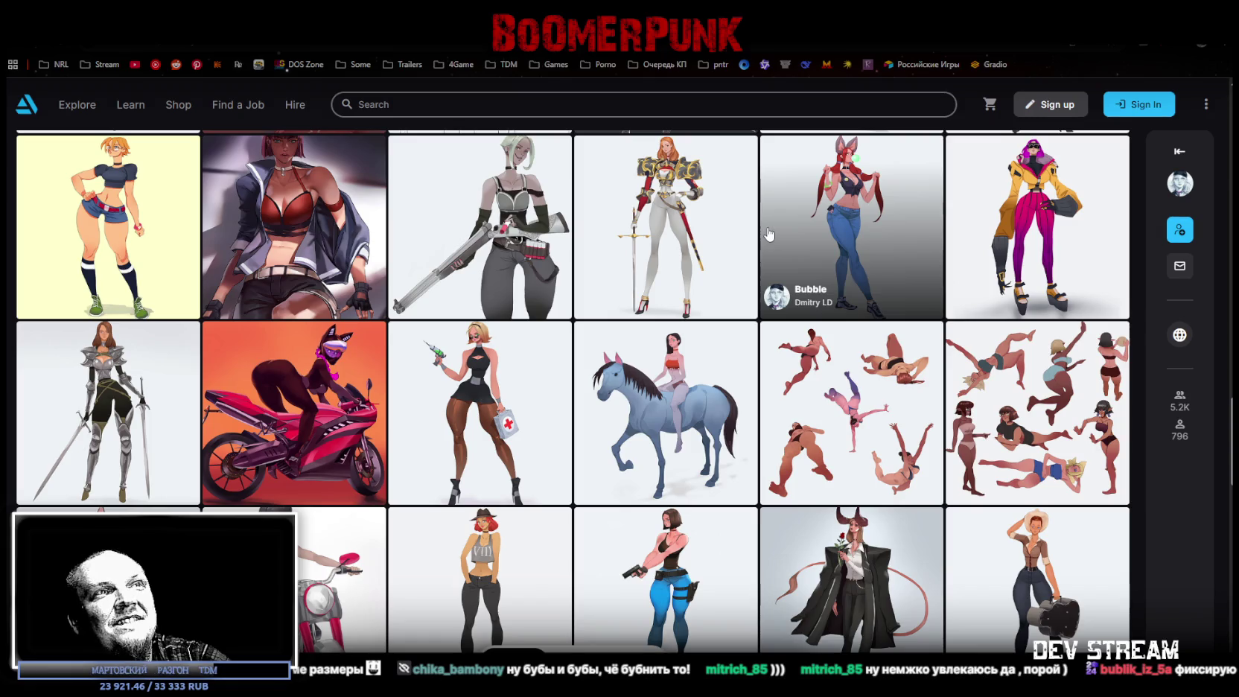
pyautogui.click(845, 411)
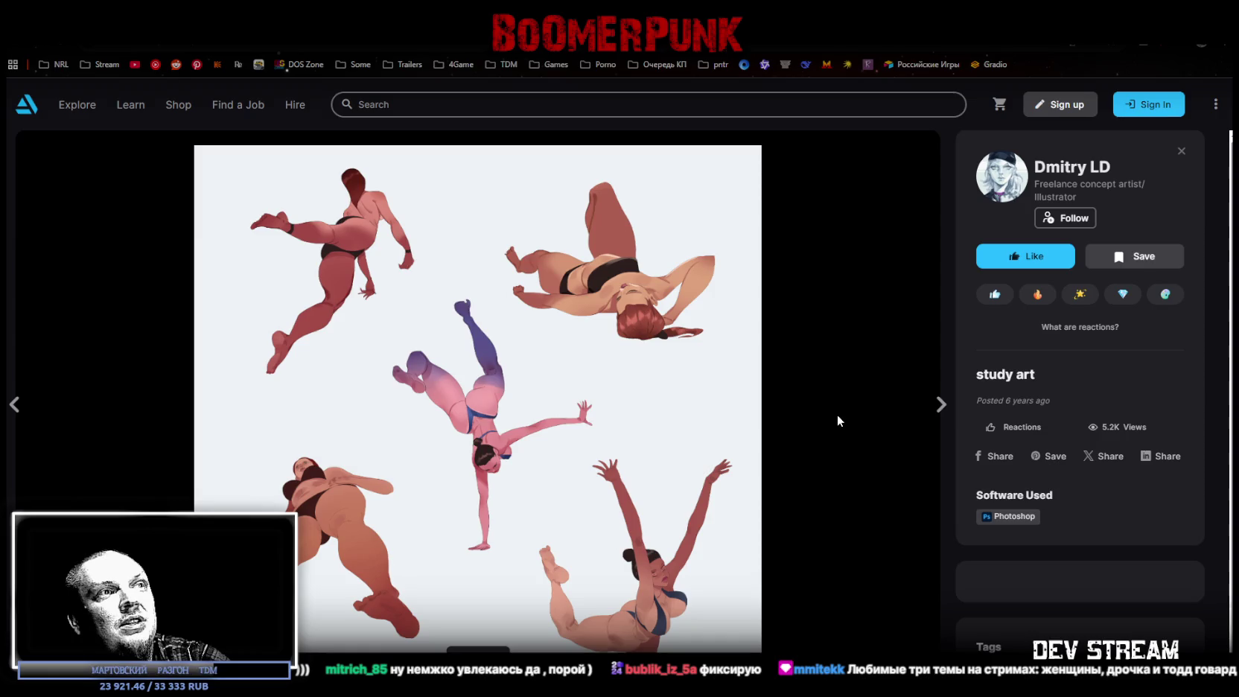
pyautogui.click(1181, 152)
# Scroll to the bottom of the portfolio and open the red beast ZBrush study
pyautogui.scroll(-4, 739, 359)
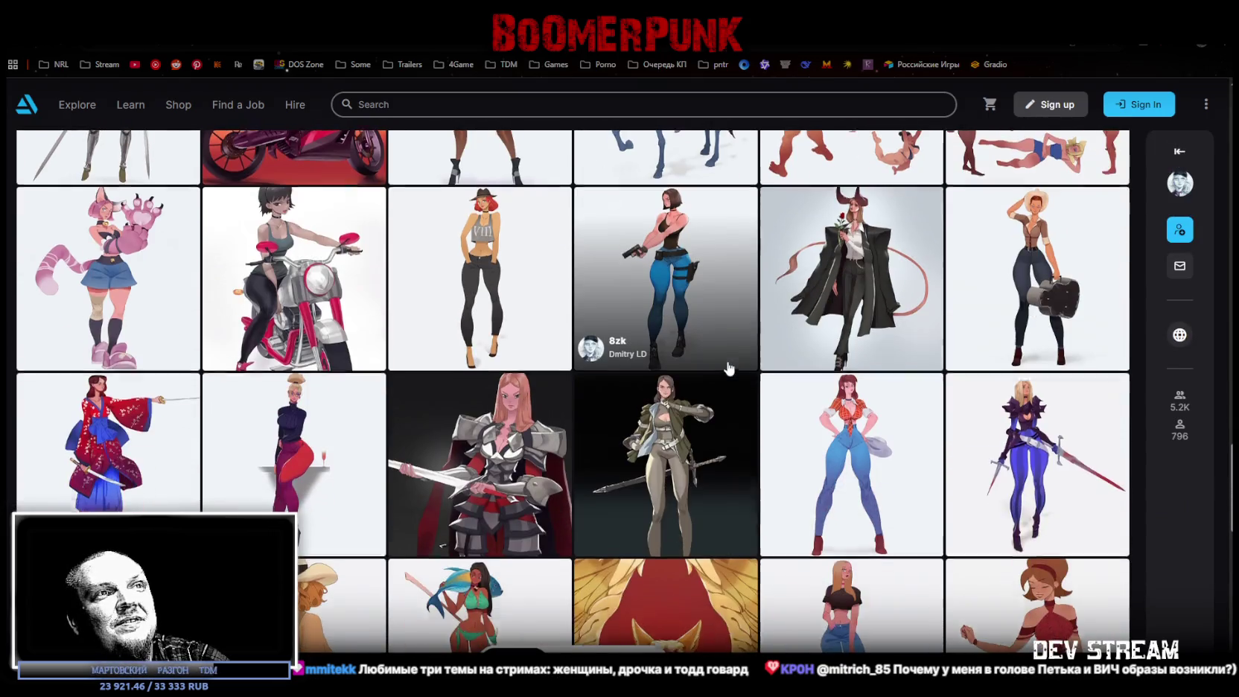
pyautogui.scroll(-2, 739, 360)
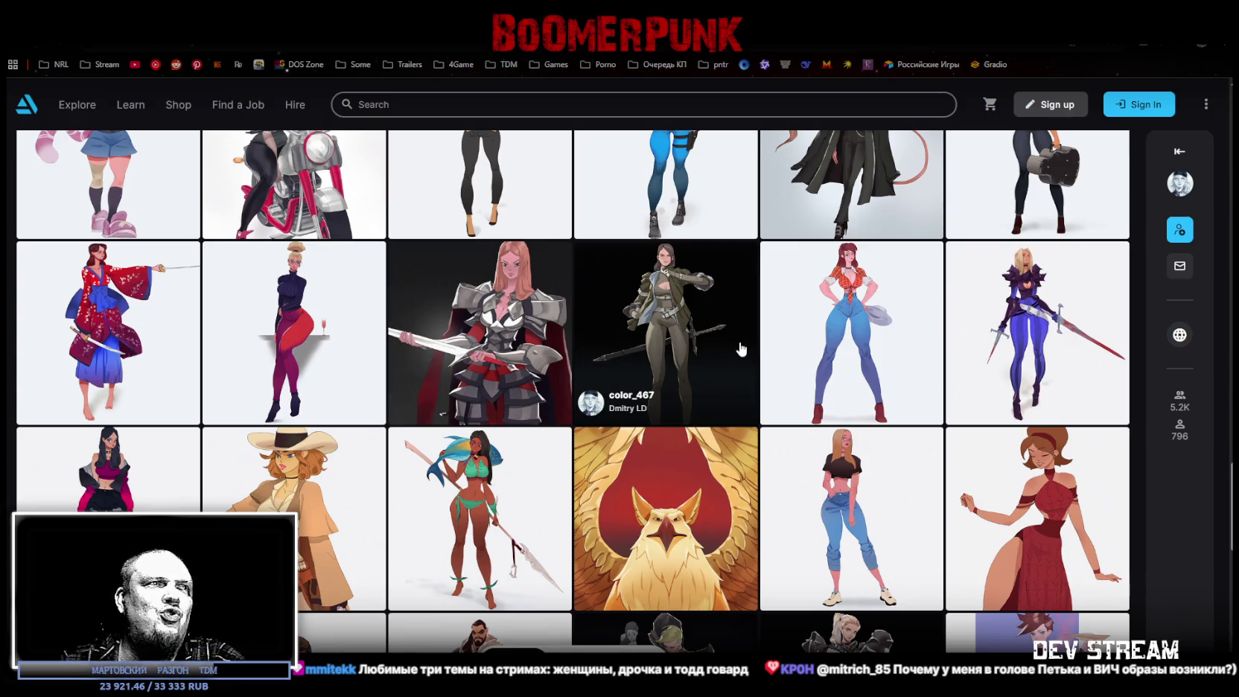
pyautogui.scroll(-1, 741, 348)
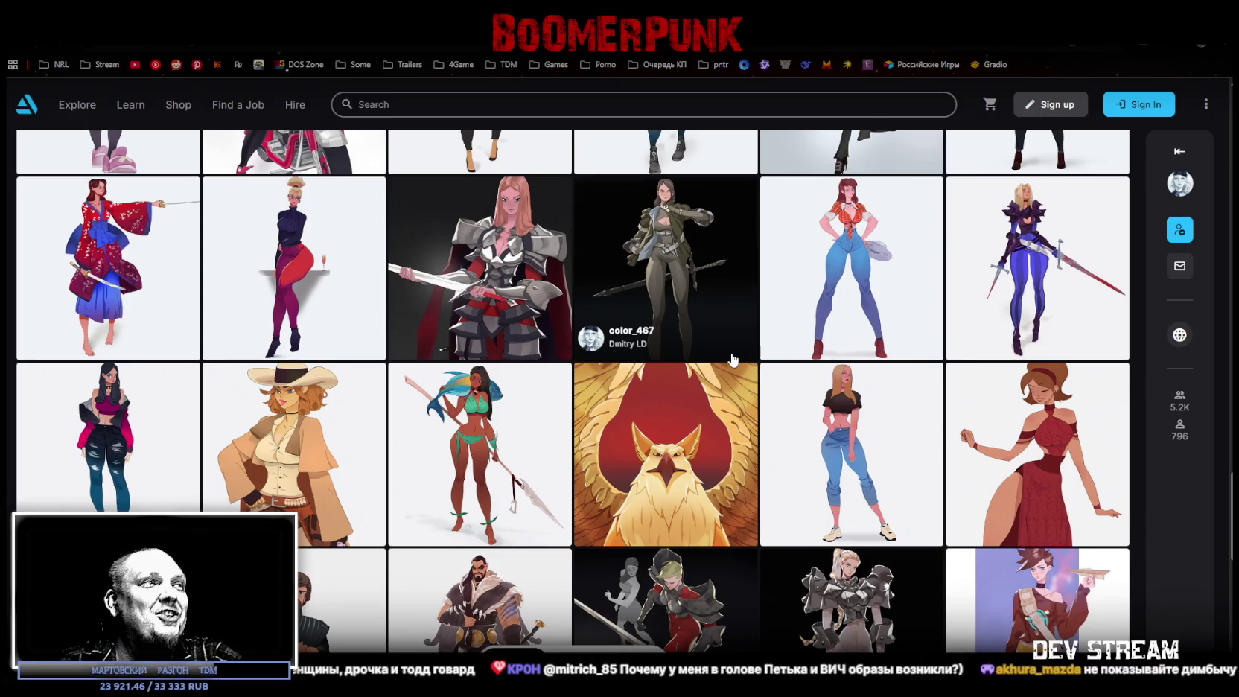
pyautogui.scroll(-3, 737, 349)
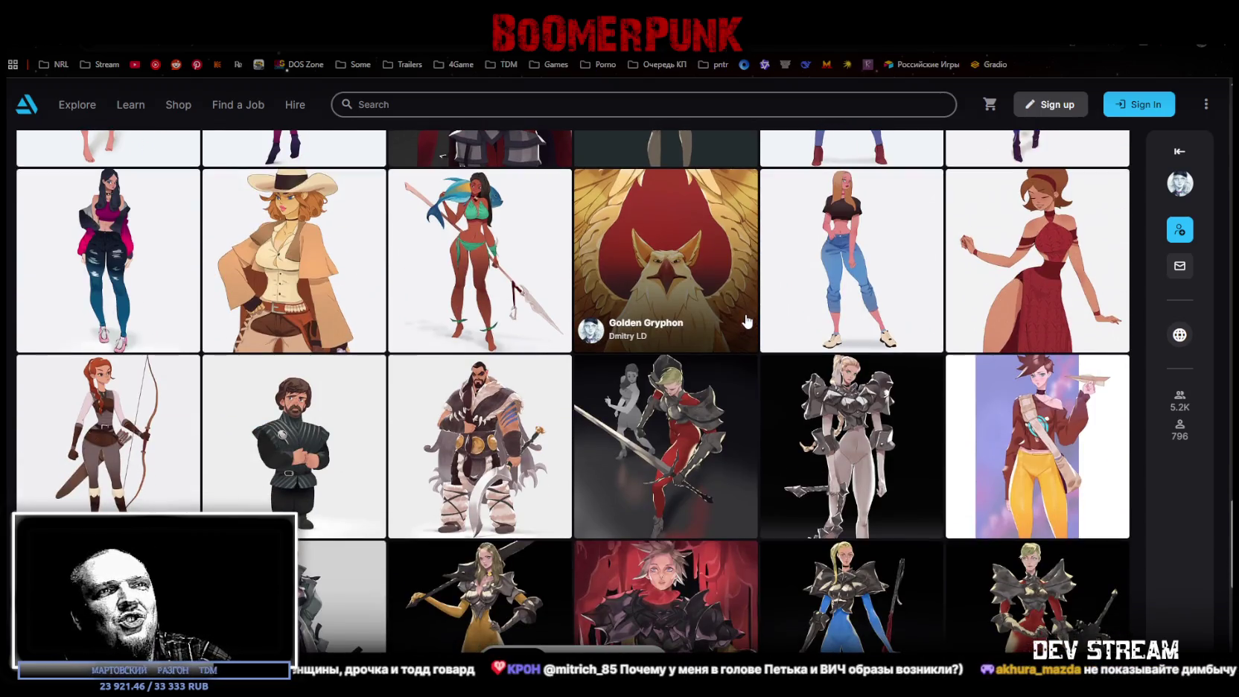
pyautogui.scroll(-6, 746, 320)
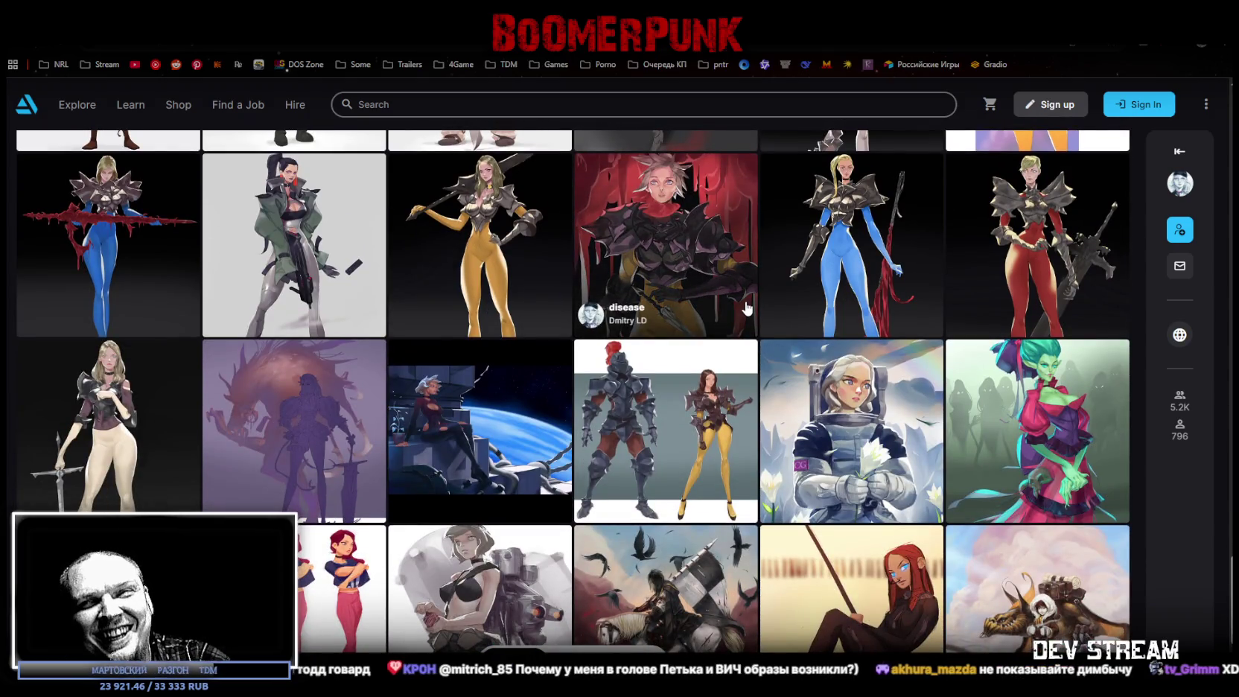
pyautogui.scroll(-4, 747, 307)
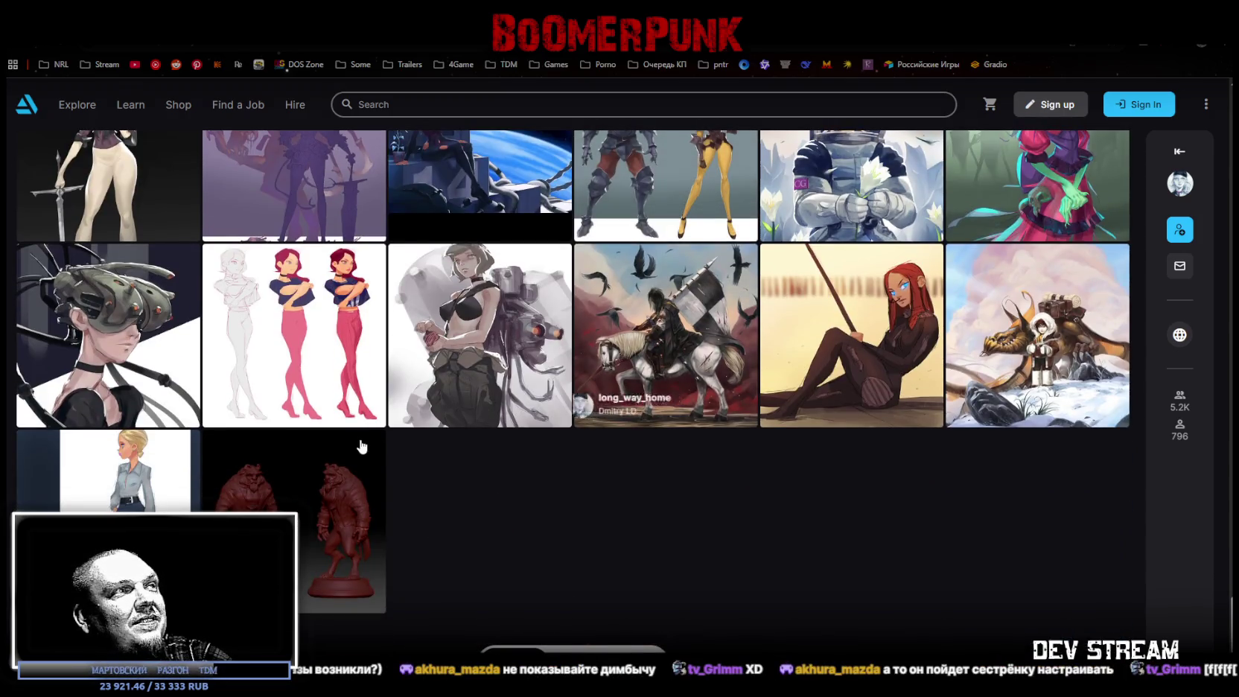
pyautogui.click(328, 476)
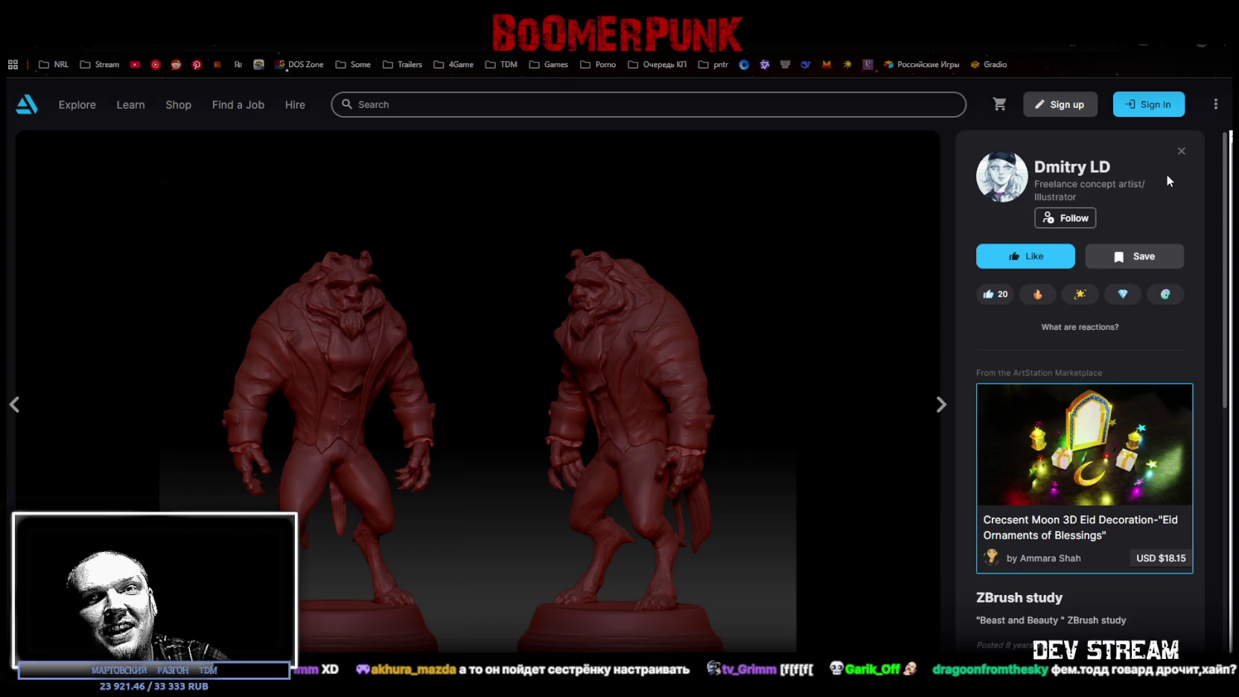
# Close the ZBrush study and scroll back up the portfolio grid
pyautogui.click(1180, 151)
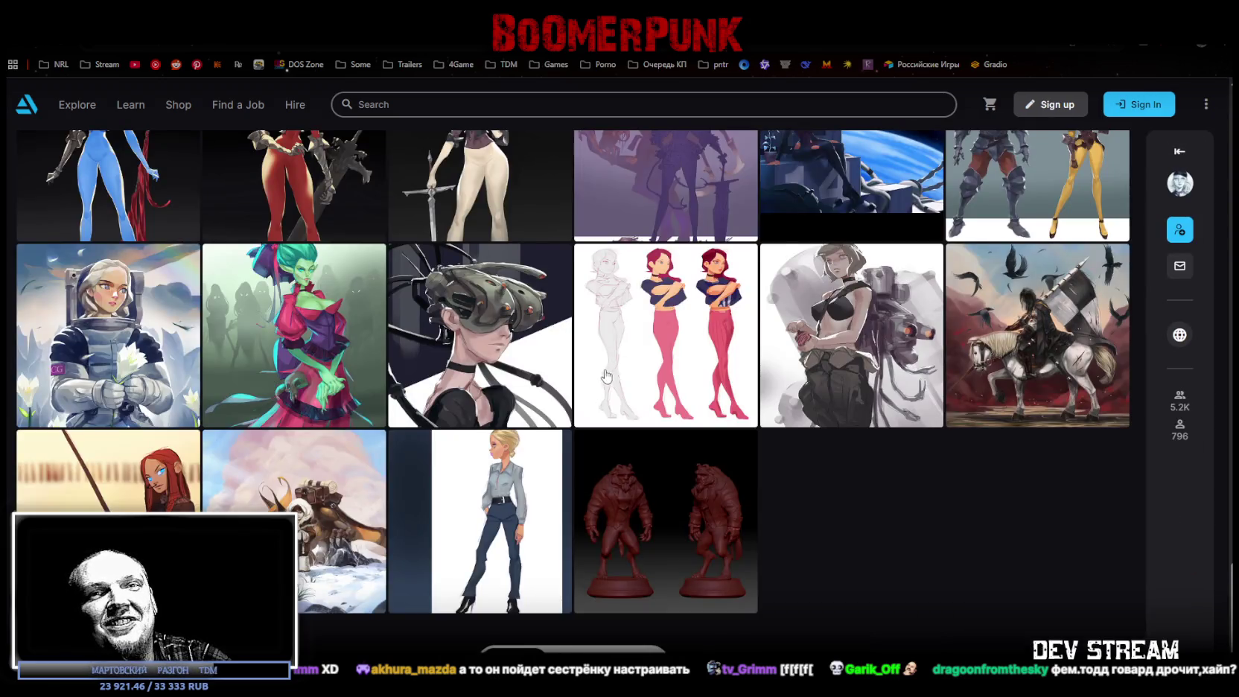
pyautogui.scroll(5, 606, 376)
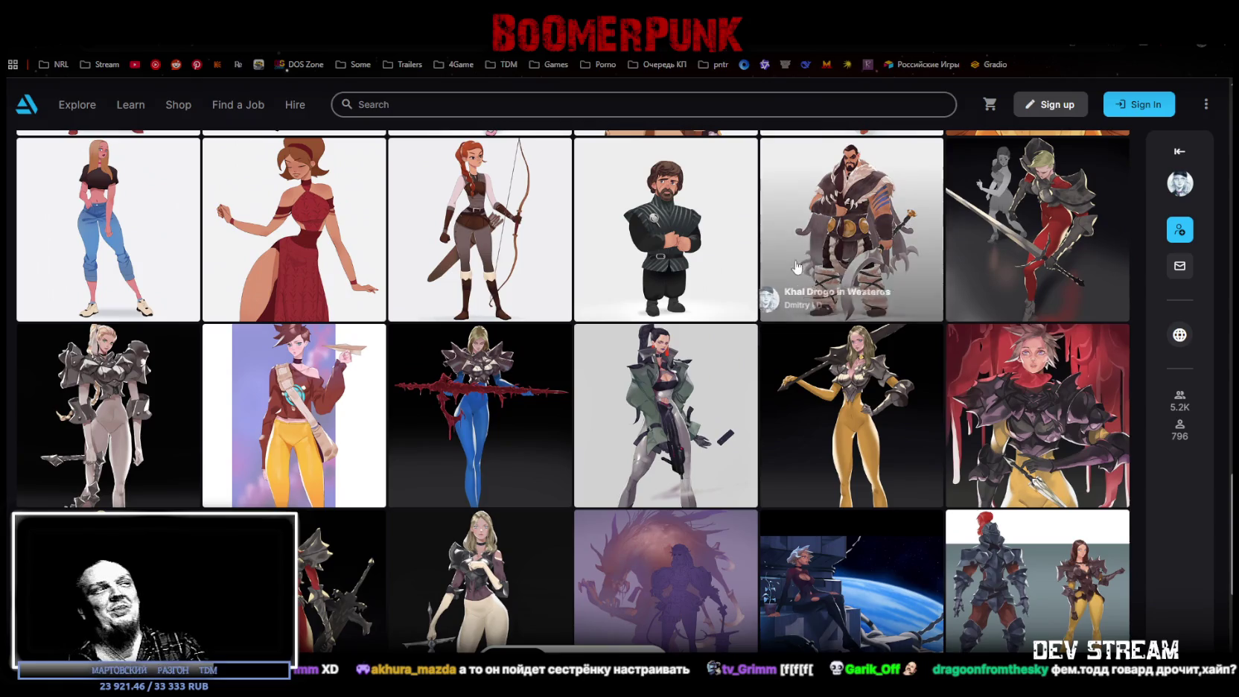
pyautogui.scroll(3, 797, 268)
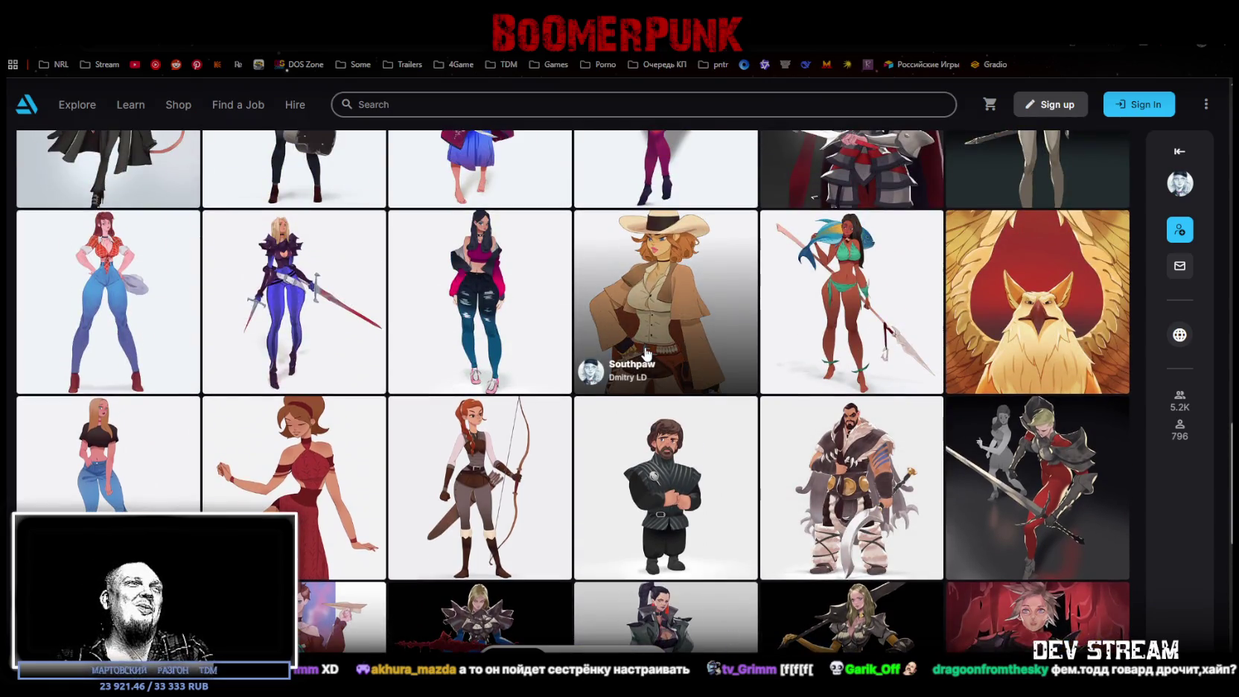
pyautogui.scroll(3, 682, 351)
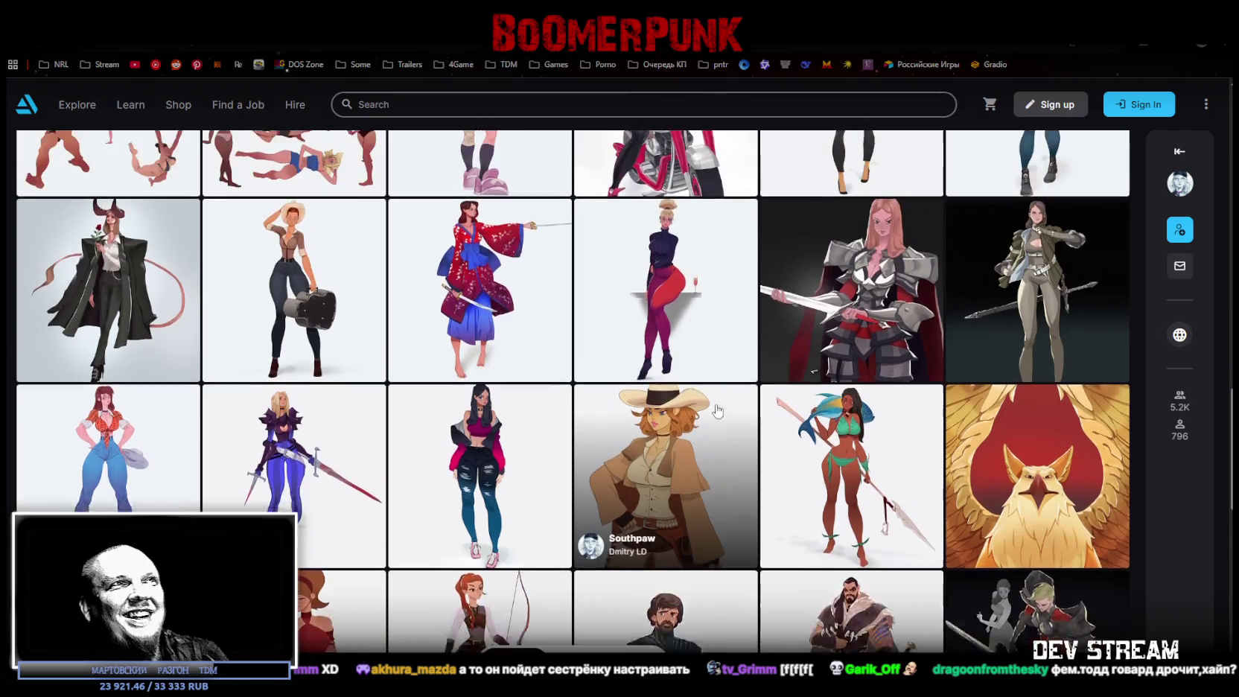
pyautogui.scroll(3, 705, 406)
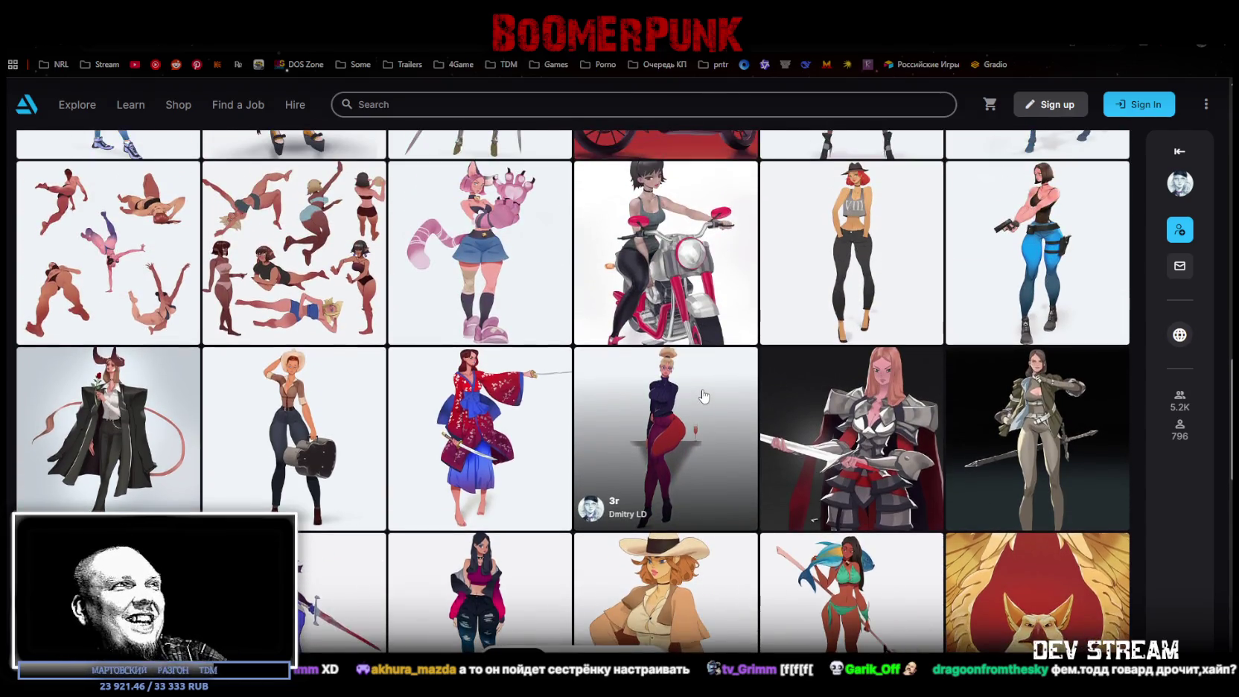
pyautogui.scroll(2, 713, 417)
pyautogui.scroll(5, 713, 417)
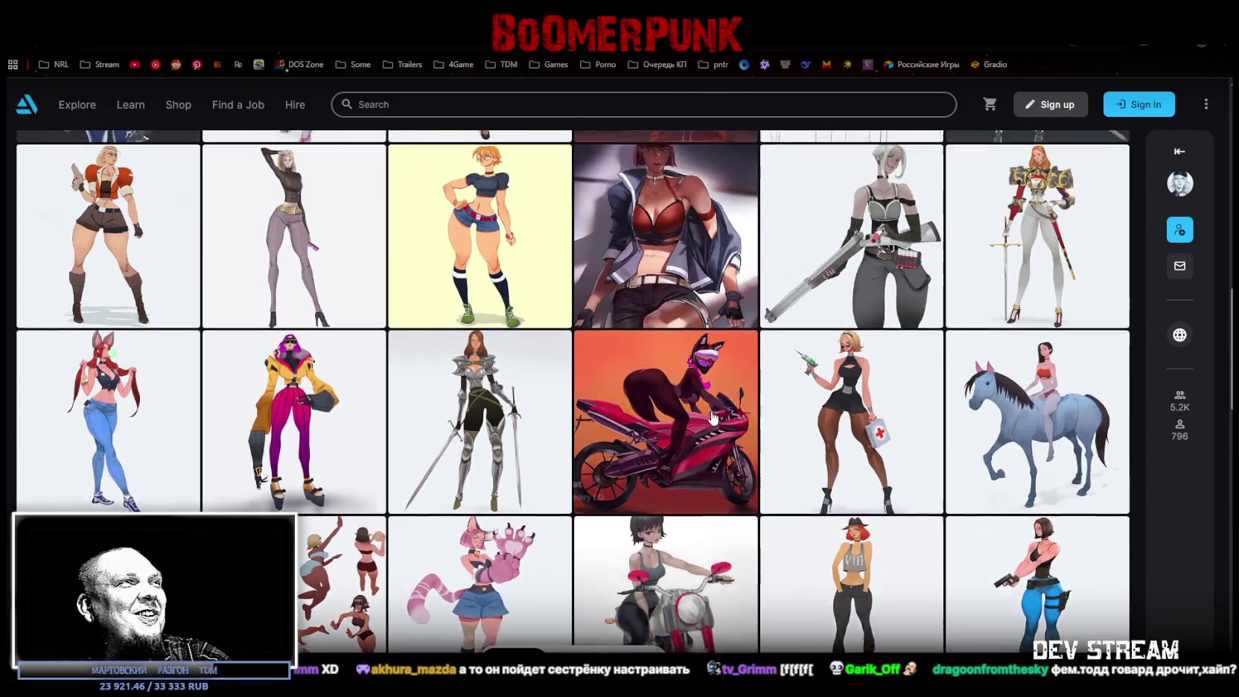
pyautogui.scroll(6, 713, 417)
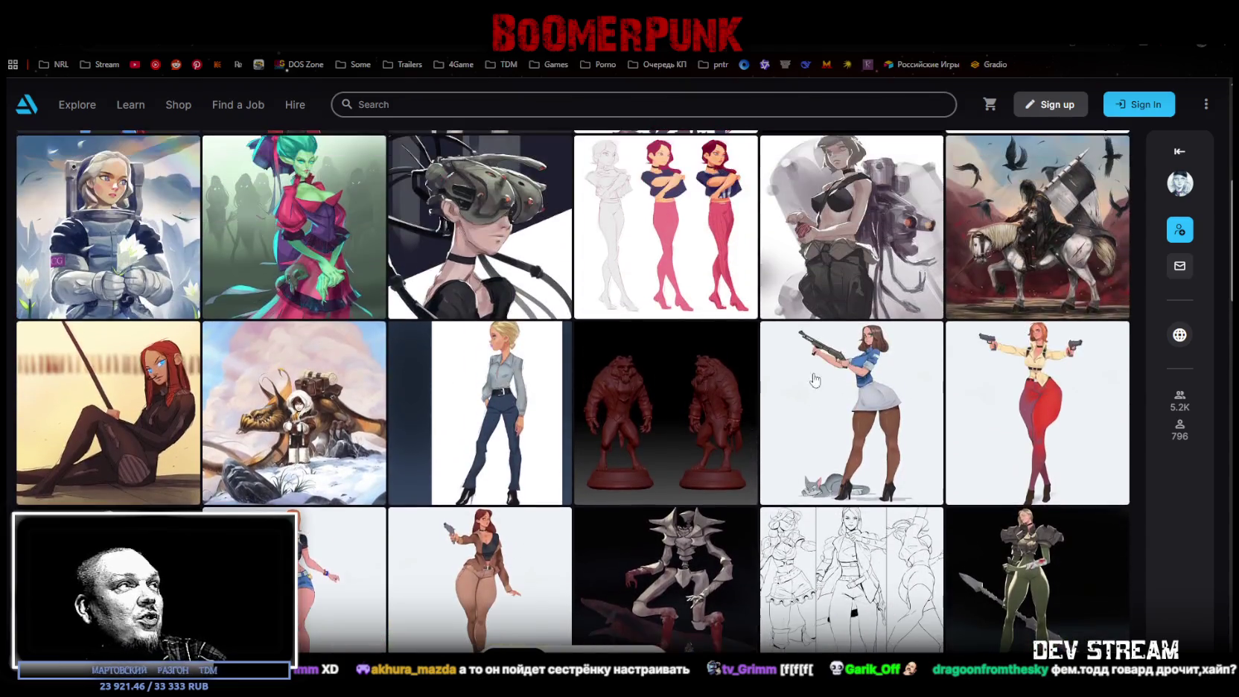
pyautogui.scroll(3, 947, 484)
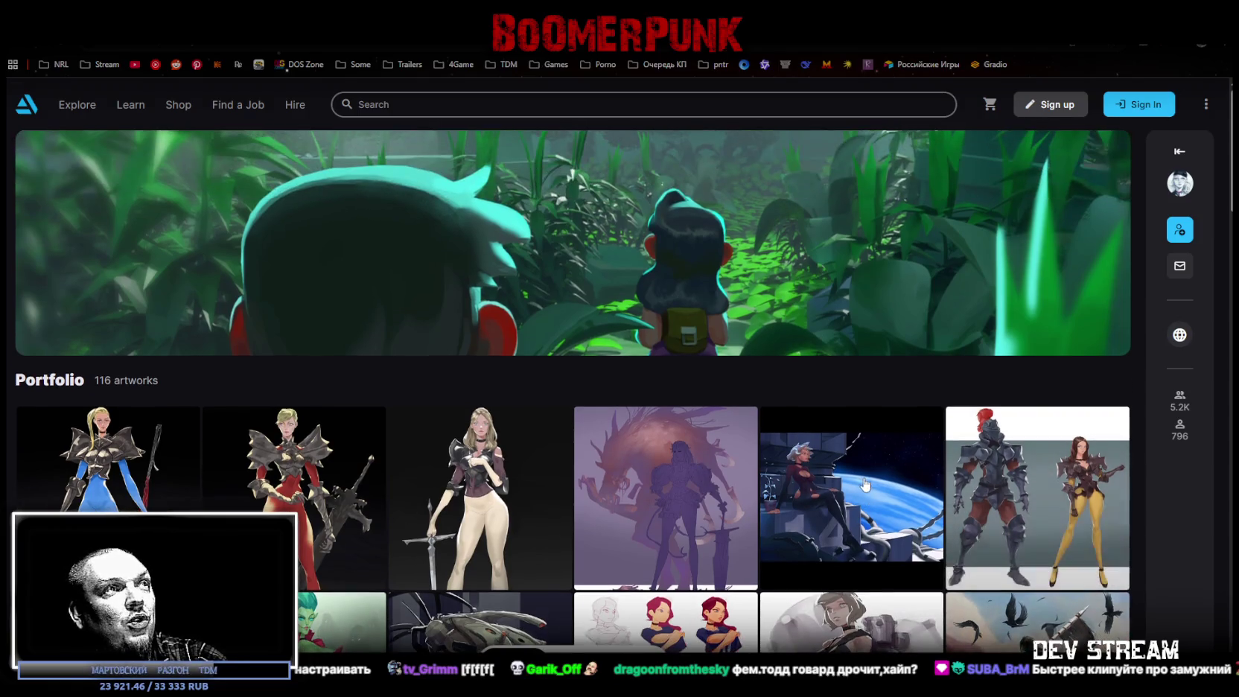
# Open the Iris artwork in the viewer, then switch back to Unity Editor
pyautogui.scroll(-3, 848, 472)
pyautogui.scroll(-2, 848, 473)
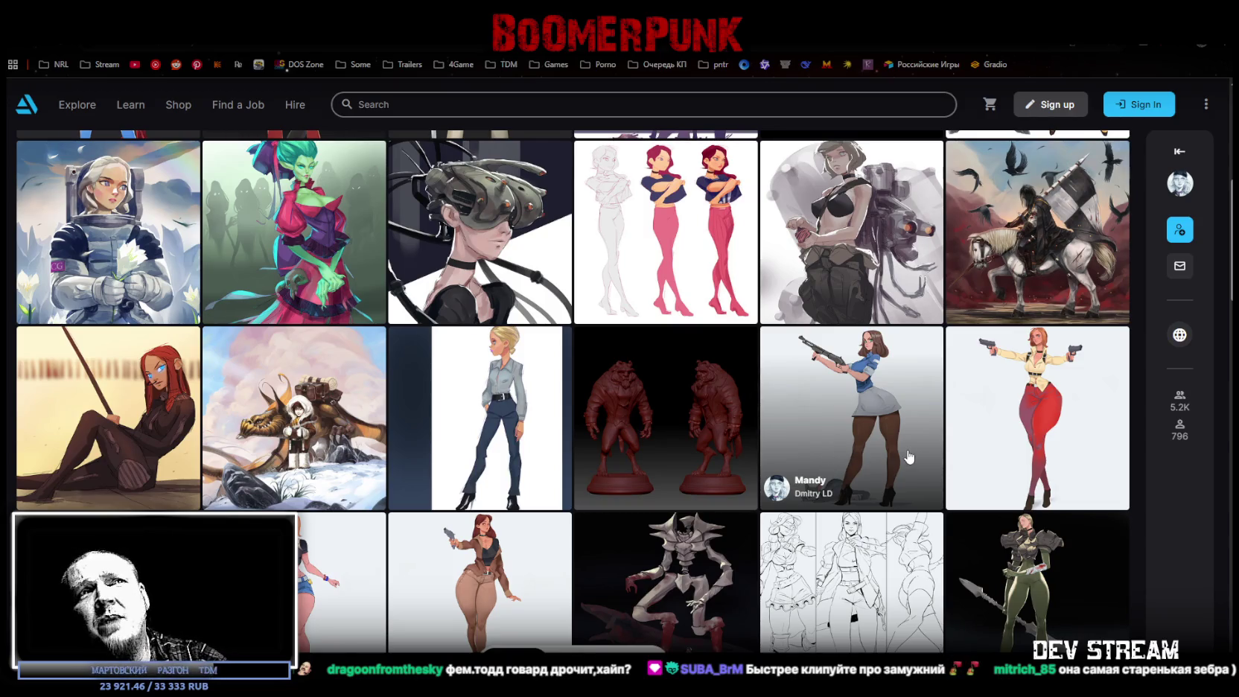
pyautogui.click(1043, 428)
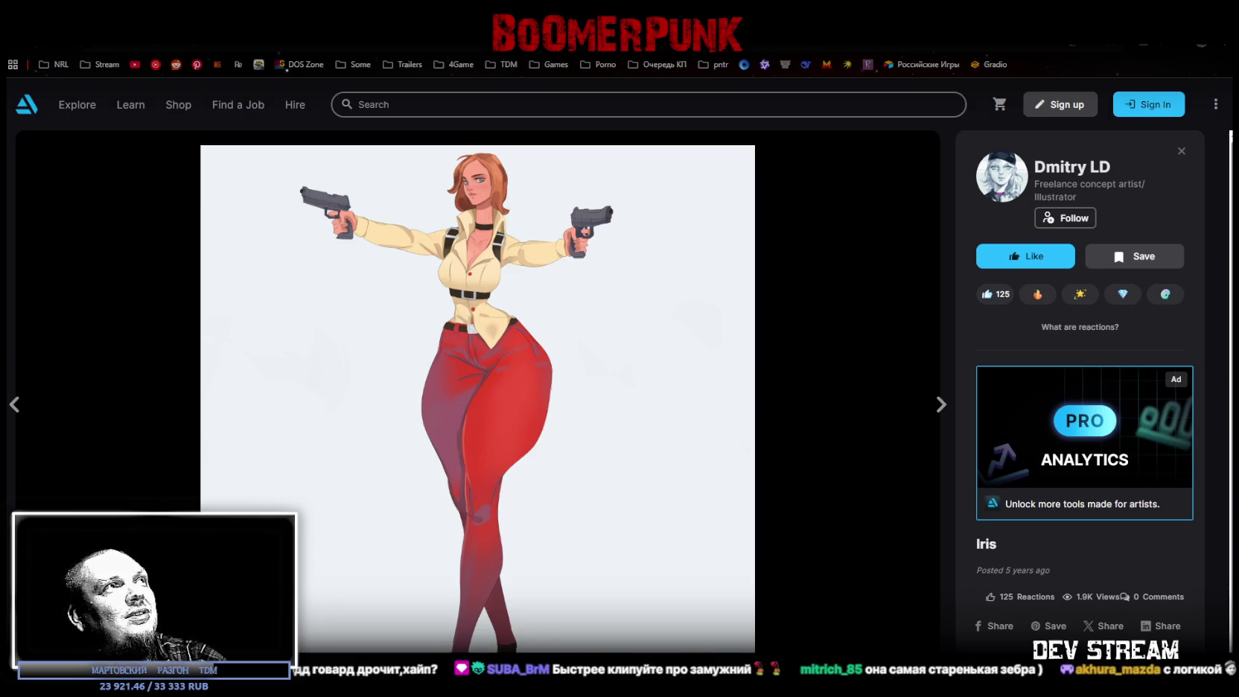
pyautogui.hotkey('alt', 'Tab')
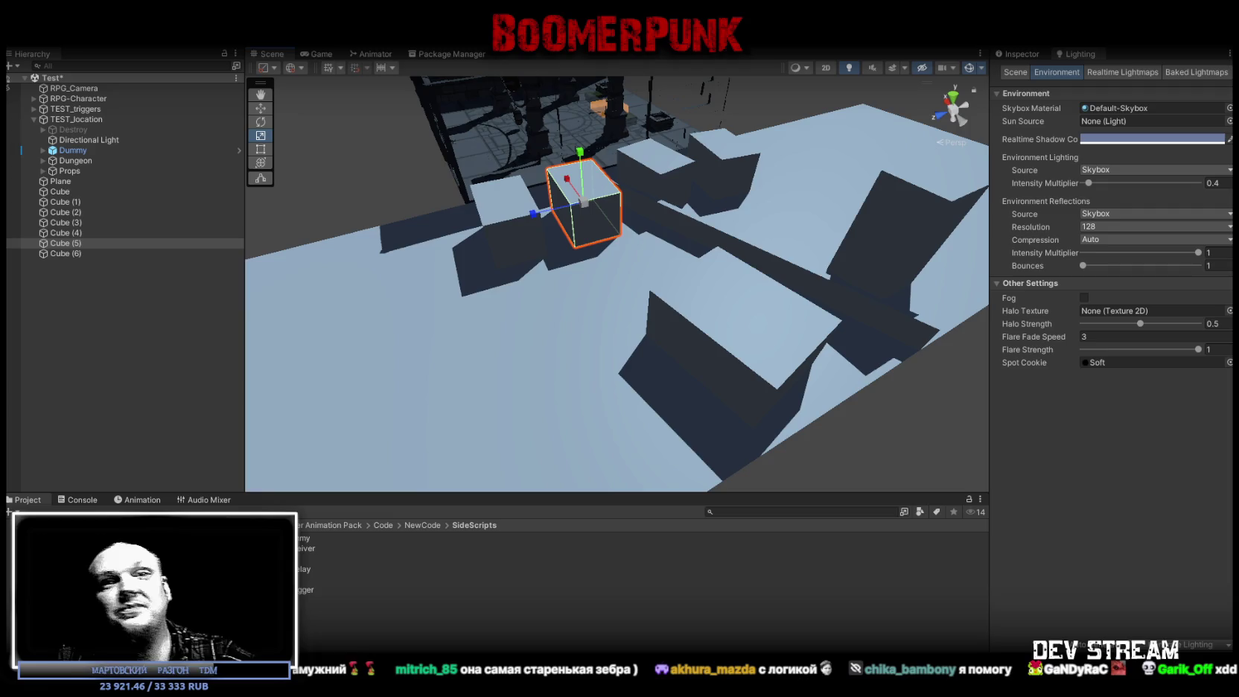
# Duplicate Cube (6) into Cube (7) and move it to the right
pyautogui.moveTo(640, 277)
pyautogui.mouseDown()
pyautogui.moveTo(760, 257)
pyautogui.moveTo(614, 263)
pyautogui.moveTo(720, 314)
pyautogui.mouseUp()
pyautogui.click(615, 264)
pyautogui.hotkey('ctrl', 'd')
pyautogui.moveTo(465, 294)
pyautogui.mouseDown()
pyautogui.moveTo(684, 299)
pyautogui.moveTo(680, 331)
pyautogui.moveTo(690, 306)
pyautogui.moveTo(667, 304)
pyautogui.mouseUp()
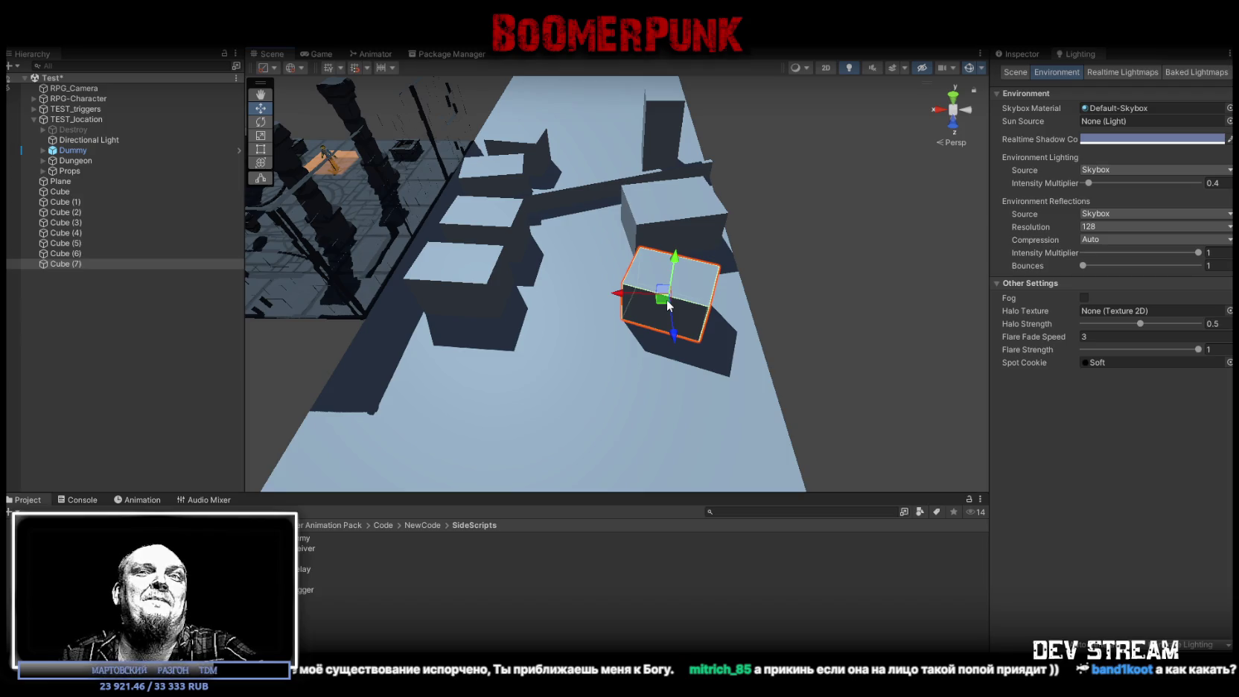
# Set Cube (2)'s X scale to 10 and move it to a new spot
pyautogui.moveTo(665, 299); pyautogui.dragTo(659, 257)
pyautogui.click(659, 257)
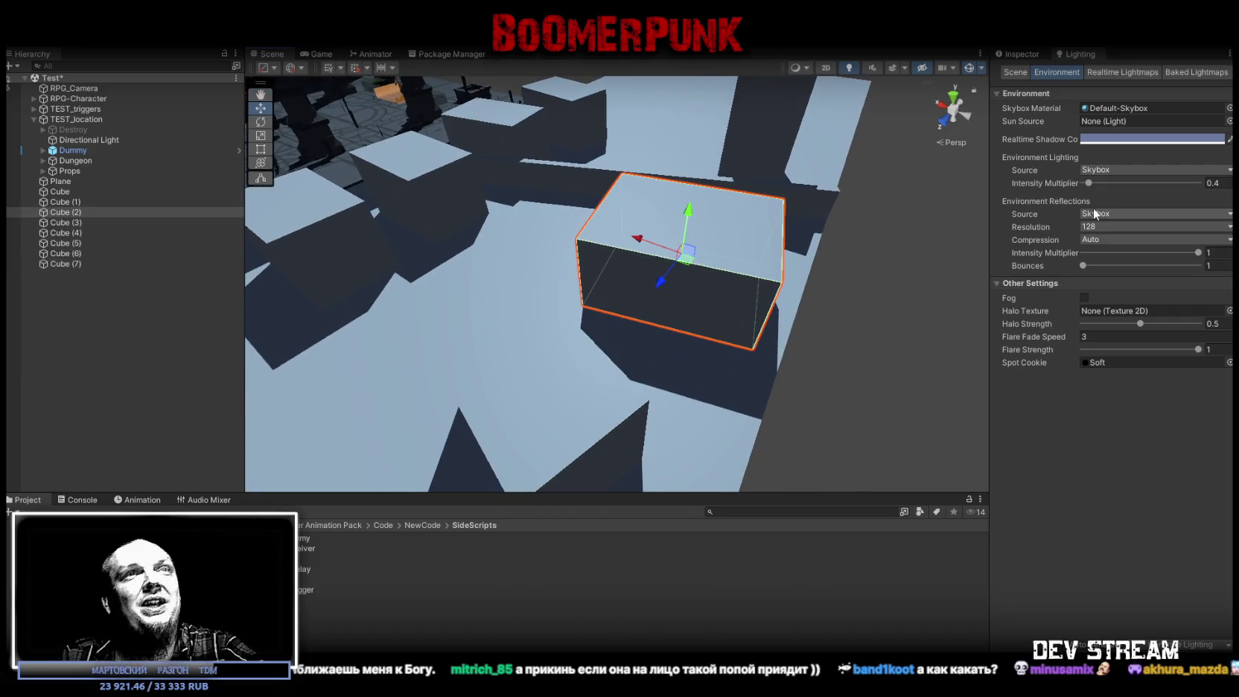
pyautogui.click(1021, 54)
pyautogui.click(1103, 146)
pyautogui.write('10')
pyautogui.moveTo(751, 233)
pyautogui.mouseDown()
pyautogui.moveTo(717, 272)
pyautogui.moveTo(420, 275)
pyautogui.mouseUp()
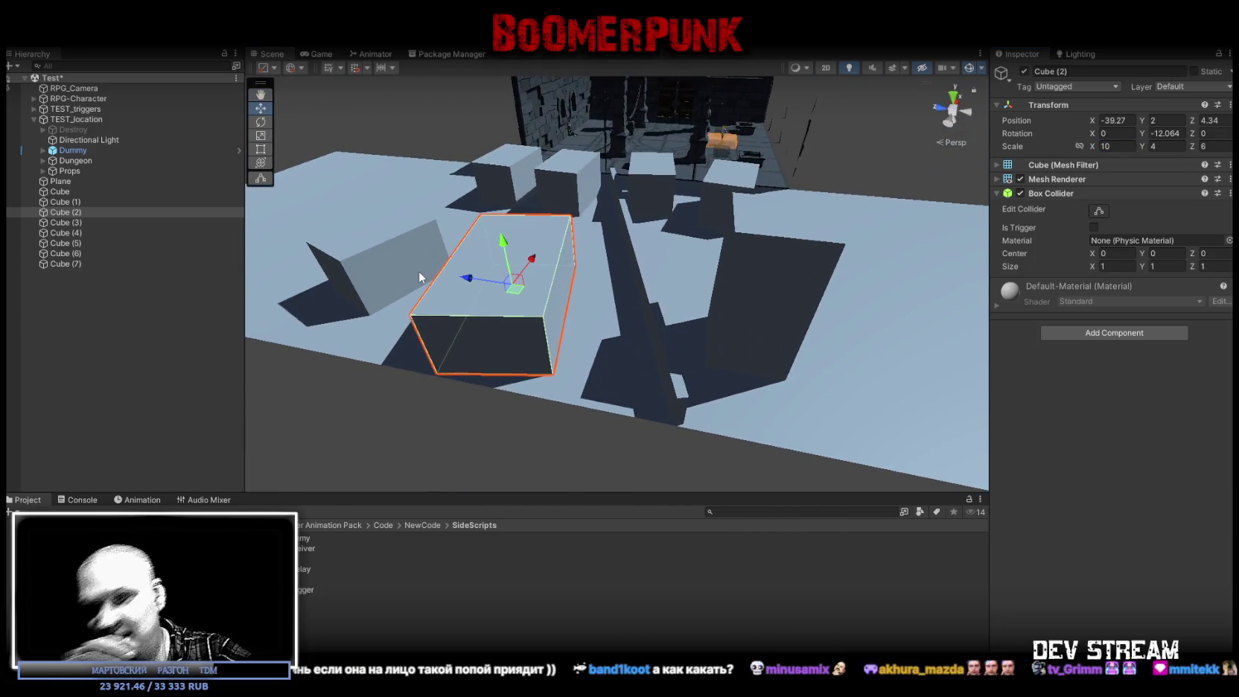
pyautogui.moveTo(515, 289)
pyautogui.mouseDown()
pyautogui.moveTo(672, 275)
pyautogui.moveTo(701, 305)
pyautogui.moveTo(624, 311)
pyautogui.moveTo(588, 288)
pyautogui.moveTo(708, 333)
pyautogui.moveTo(631, 331)
pyautogui.mouseUp()
# Move Cube (7) and Cube (2) to the left among the obstacles
pyautogui.press('e')
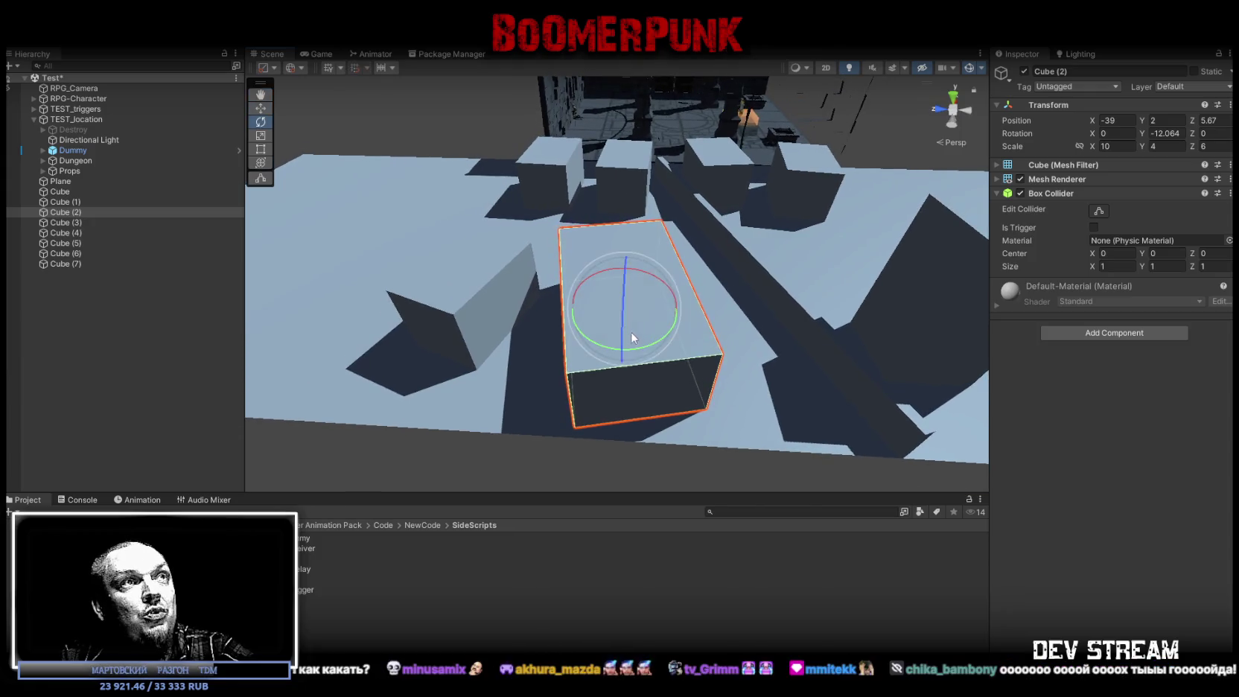
pyautogui.click(468, 291)
pyautogui.press('w')
pyautogui.moveTo(488, 311); pyautogui.dragTo(402, 303)
pyautogui.click(639, 339)
pyautogui.moveTo(633, 315)
pyautogui.mouseDown()
pyautogui.moveTo(550, 320)
pyautogui.moveTo(768, 287)
pyautogui.moveTo(761, 307)
pyautogui.mouseUp()
pyautogui.click(769, 288)
# Make Cube a 3×12×3 pillar at Position Y 6
pyautogui.click(1157, 146)
pyautogui.write('12')
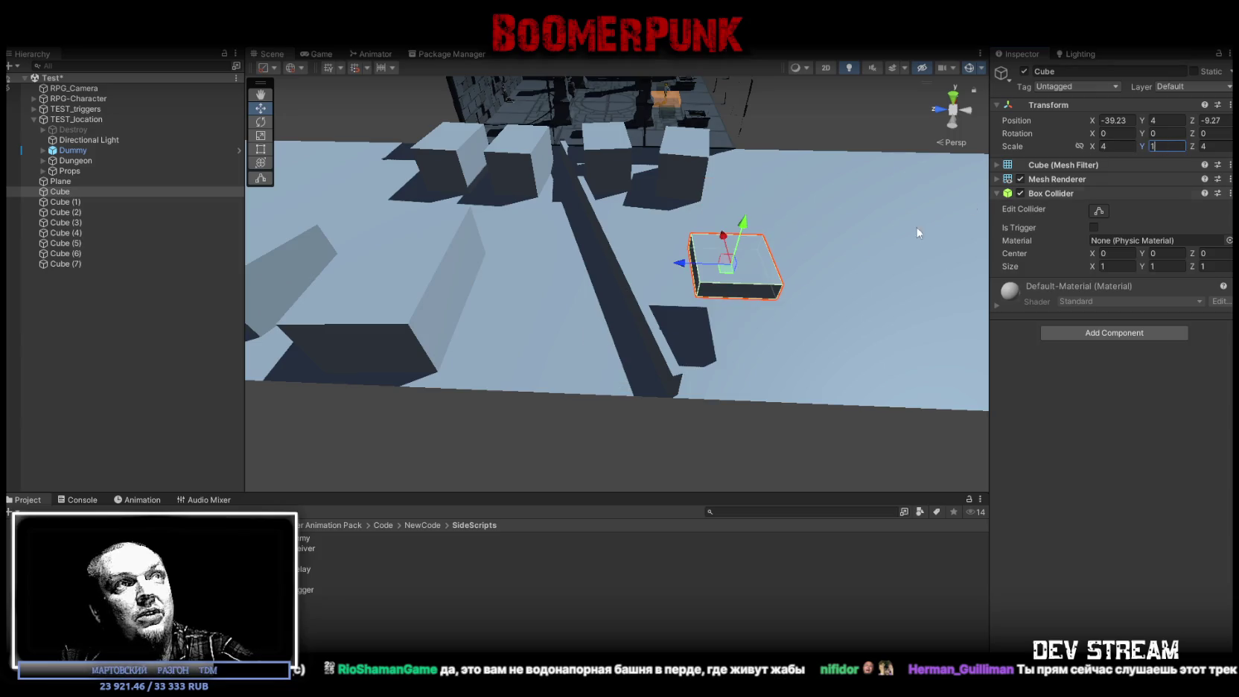
pyautogui.click(1172, 121)
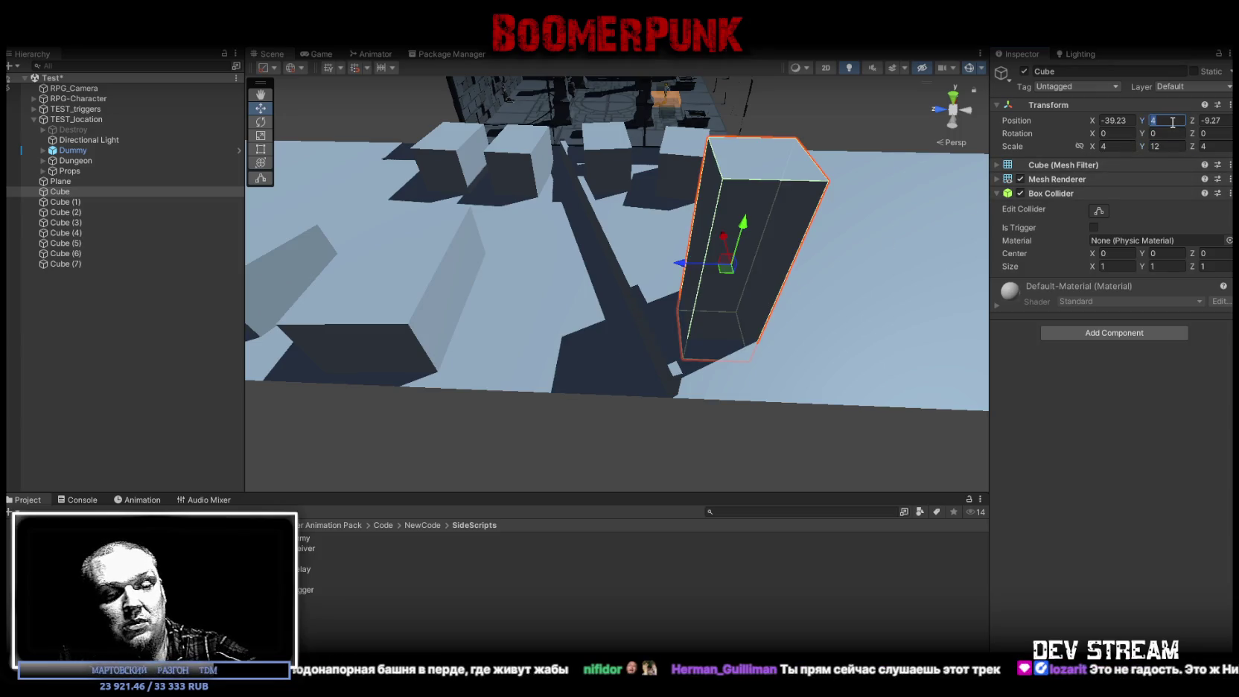
pyautogui.write('6')
pyautogui.click(1113, 146)
pyautogui.write('3')
pyautogui.click(1210, 146)
pyautogui.write('3')
pyautogui.moveTo(767, 238)
pyautogui.mouseDown()
pyautogui.moveTo(666, 242)
pyautogui.moveTo(688, 240)
pyautogui.moveTo(685, 280)
pyautogui.moveTo(710, 292)
pyautogui.moveTo(622, 275)
pyautogui.moveTo(539, 300)
pyautogui.mouseUp()
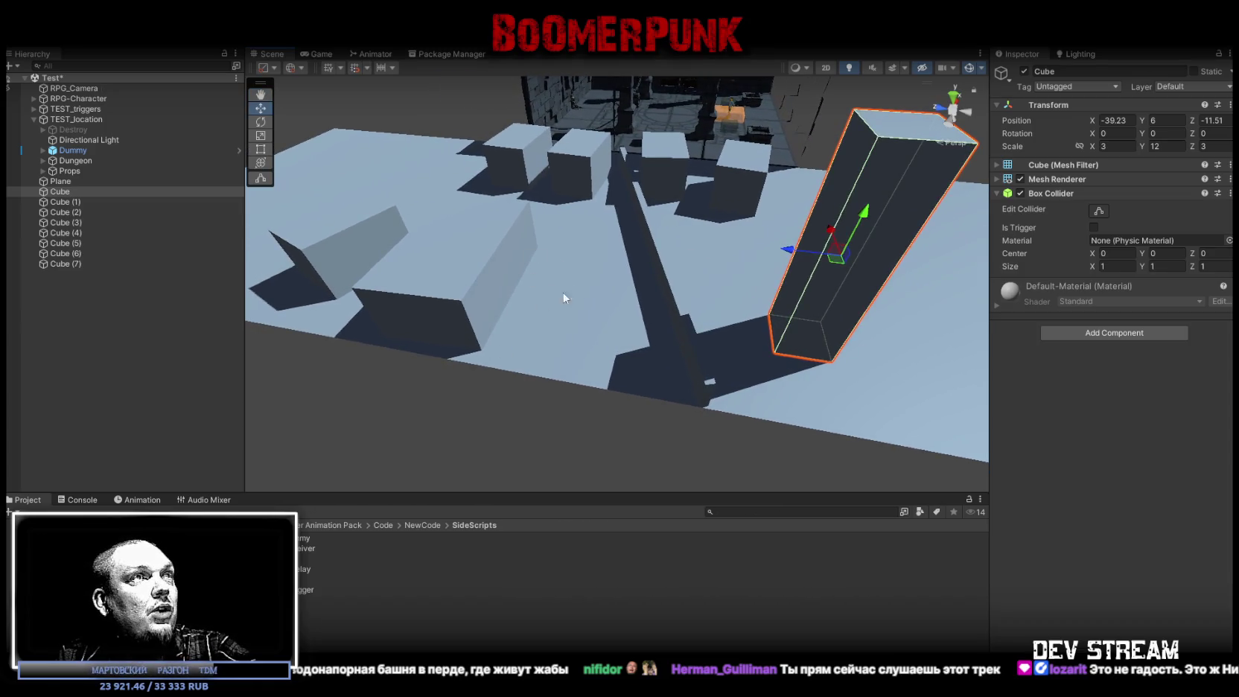
# Duplicate Cube (2) into Cube (8) at Position Y 0.5, scaled 6×1×4
pyautogui.click(458, 281)
pyautogui.hotkey('ctrl', 'd')
pyautogui.moveTo(465, 267); pyautogui.dragTo(630, 273)
pyautogui.click(1168, 119)
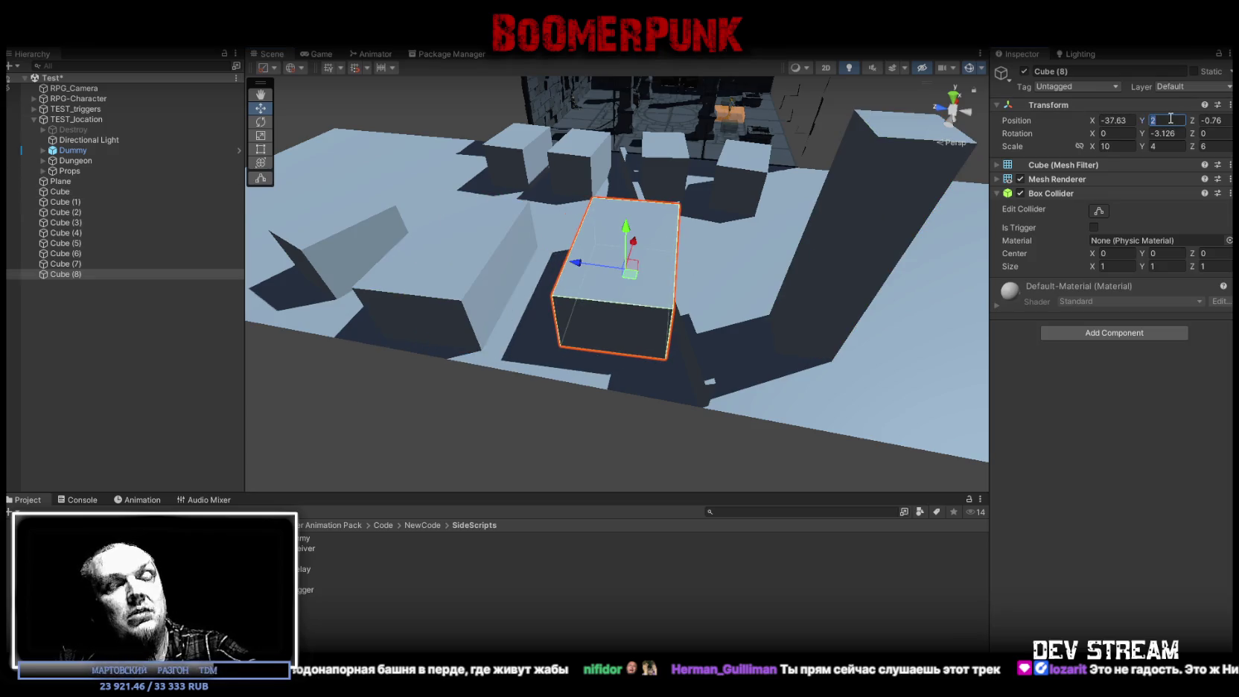
pyautogui.write('5')
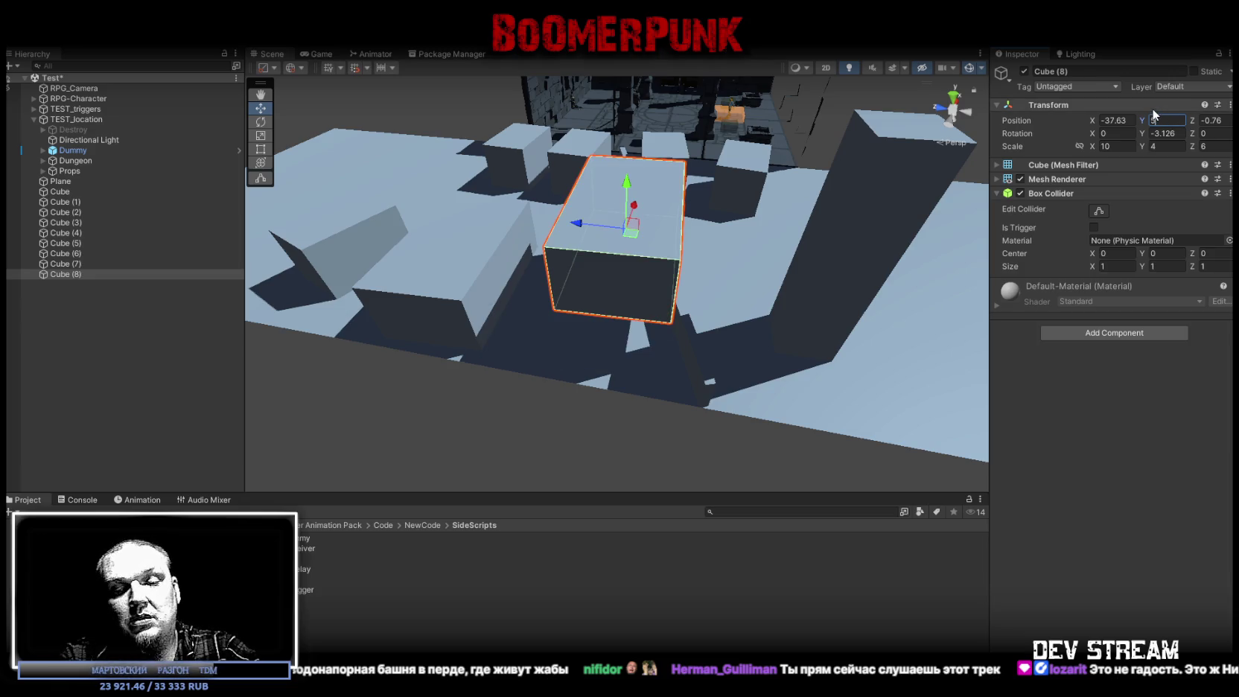
pyautogui.press('BackSpace')
pyautogui.write('.5')
pyautogui.click(1169, 146)
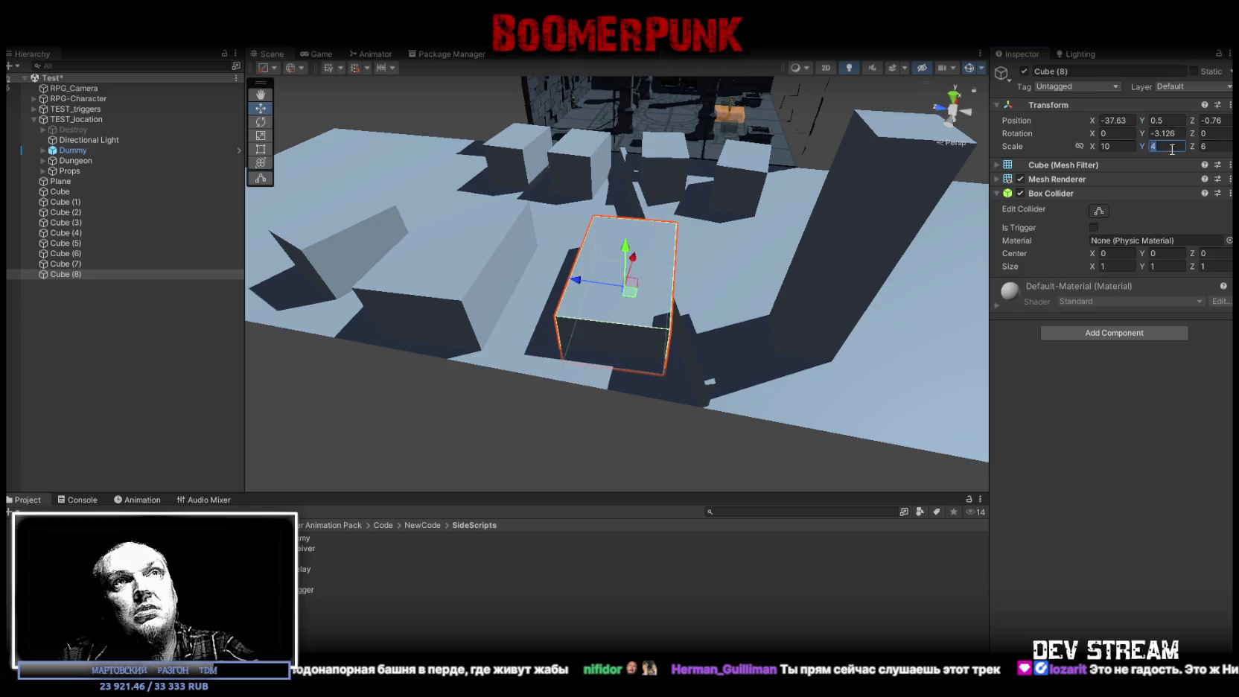
pyautogui.write('1')
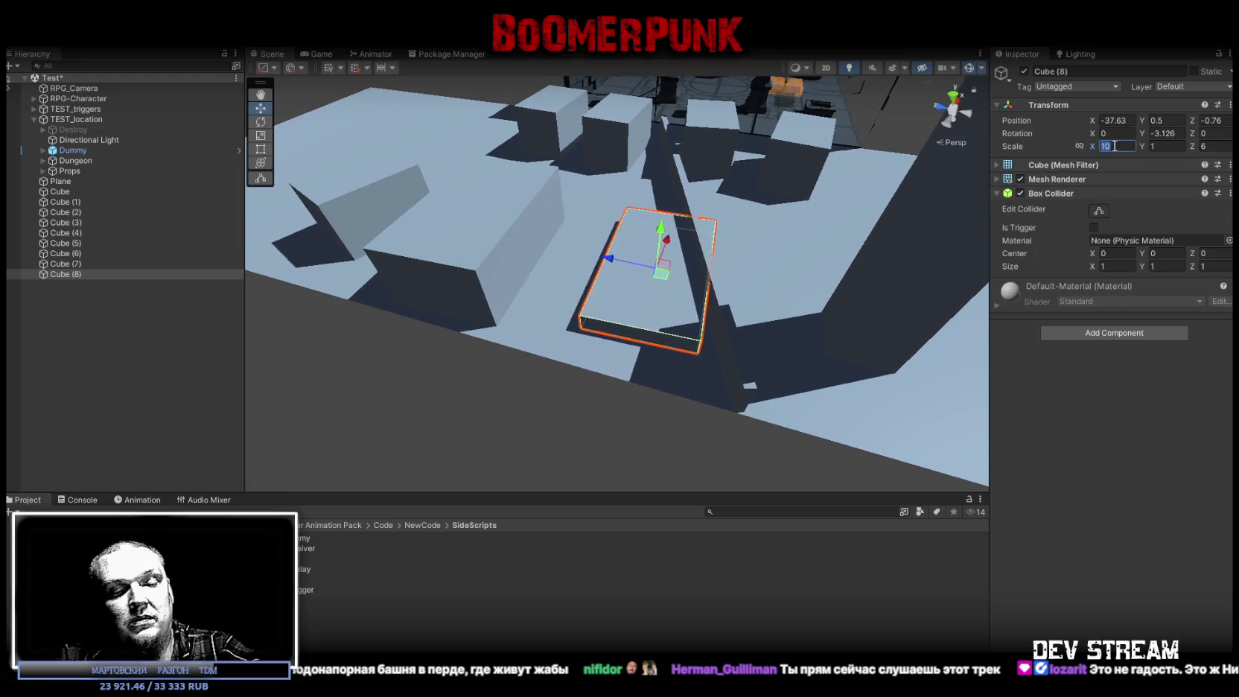
pyautogui.write('6')
pyautogui.click(1212, 146)
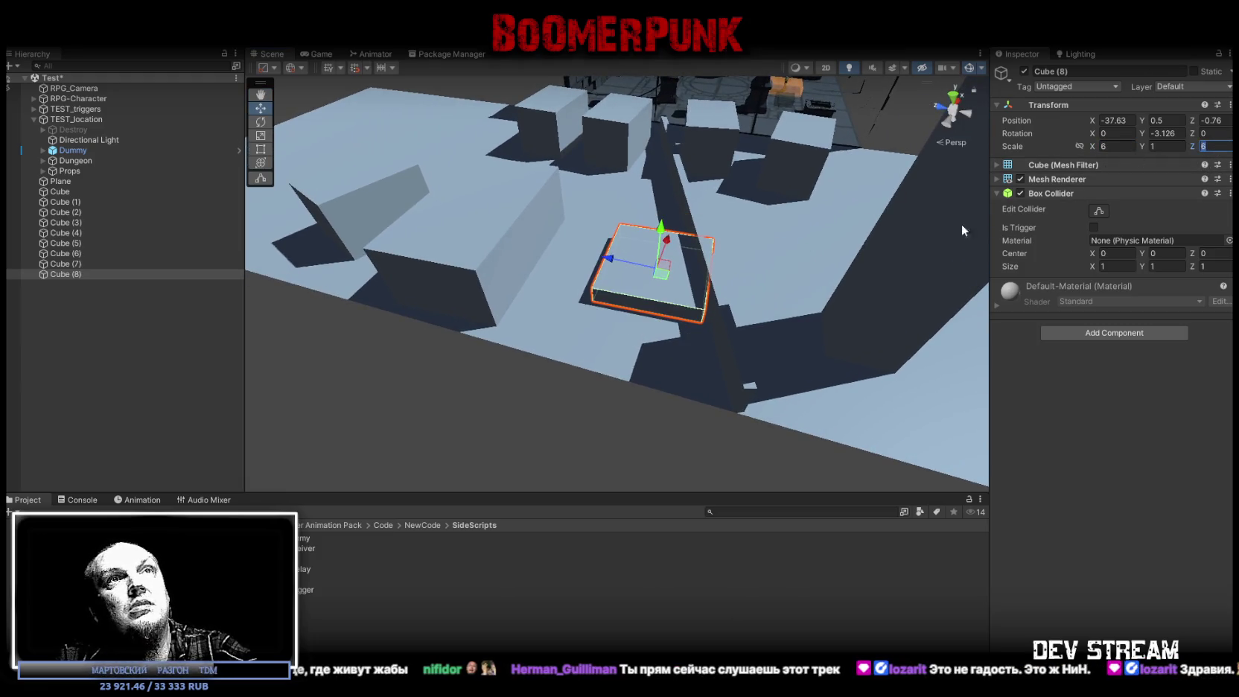
pyautogui.write('4')
# Move Cube (8) into place and turn it slightly around its vertical axis
pyautogui.moveTo(659, 273); pyautogui.dragTo(603, 286)
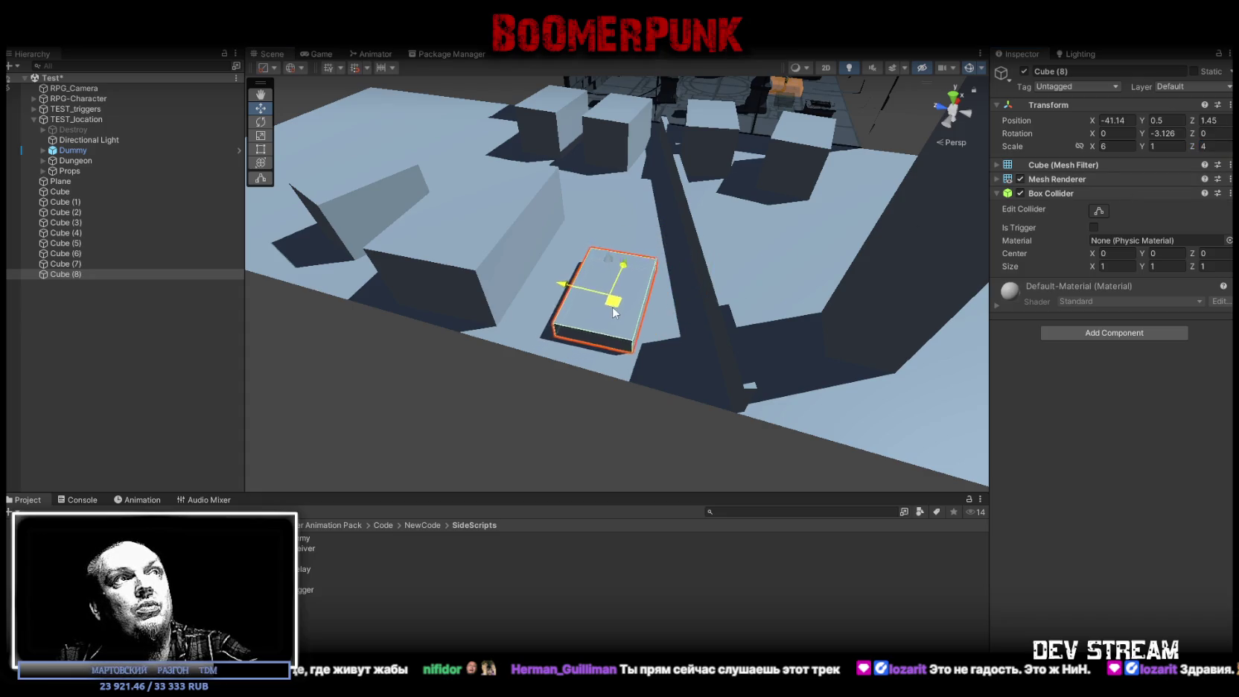
pyautogui.press('e')
pyautogui.moveTo(629, 331)
pyautogui.mouseDown()
pyautogui.moveTo(646, 325)
pyautogui.moveTo(609, 293)
pyautogui.moveTo(670, 272)
pyautogui.moveTo(543, 333)
pyautogui.moveTo(785, 337)
pyautogui.moveTo(598, 337)
pyautogui.moveTo(631, 425)
pyautogui.moveTo(712, 286)
pyautogui.moveTo(615, 242)
pyautogui.moveTo(591, 255)
pyautogui.moveTo(575, 227)
pyautogui.moveTo(656, 249)
pyautogui.moveTo(653, 196)
pyautogui.moveTo(849, 352)
pyautogui.mouseUp()
pyautogui.press('w')
pyautogui.click(542, 333)
pyautogui.press('f')
# Move, scale and slightly turn Cube (9) among the obstacles
pyautogui.click(646, 250)
pyautogui.click(846, 353)
pyautogui.moveTo(737, 337)
pyautogui.mouseDown()
pyautogui.moveTo(539, 262)
pyautogui.moveTo(527, 270)
pyautogui.moveTo(676, 286)
pyautogui.moveTo(646, 268)
pyautogui.moveTo(542, 283)
pyautogui.mouseUp()
pyautogui.press('r')
pyautogui.press('w')
pyautogui.press('f')
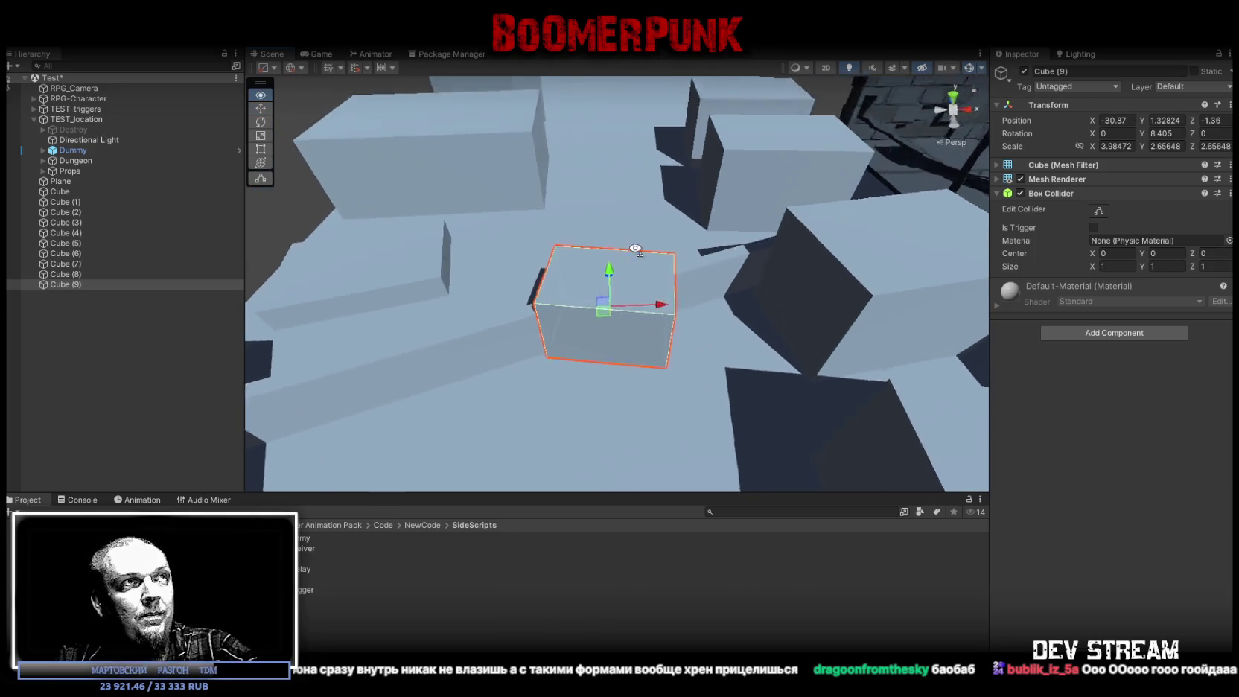
pyautogui.moveTo(529, 320)
pyautogui.mouseDown()
pyautogui.moveTo(555, 287)
pyautogui.moveTo(600, 321)
pyautogui.moveTo(664, 268)
pyautogui.moveTo(617, 299)
pyautogui.moveTo(627, 250)
pyautogui.moveTo(643, 256)
pyautogui.moveTo(650, 291)
pyautogui.moveTo(716, 321)
pyautogui.moveTo(542, 310)
pyautogui.mouseUp()
pyautogui.press('e')
pyautogui.press('w')
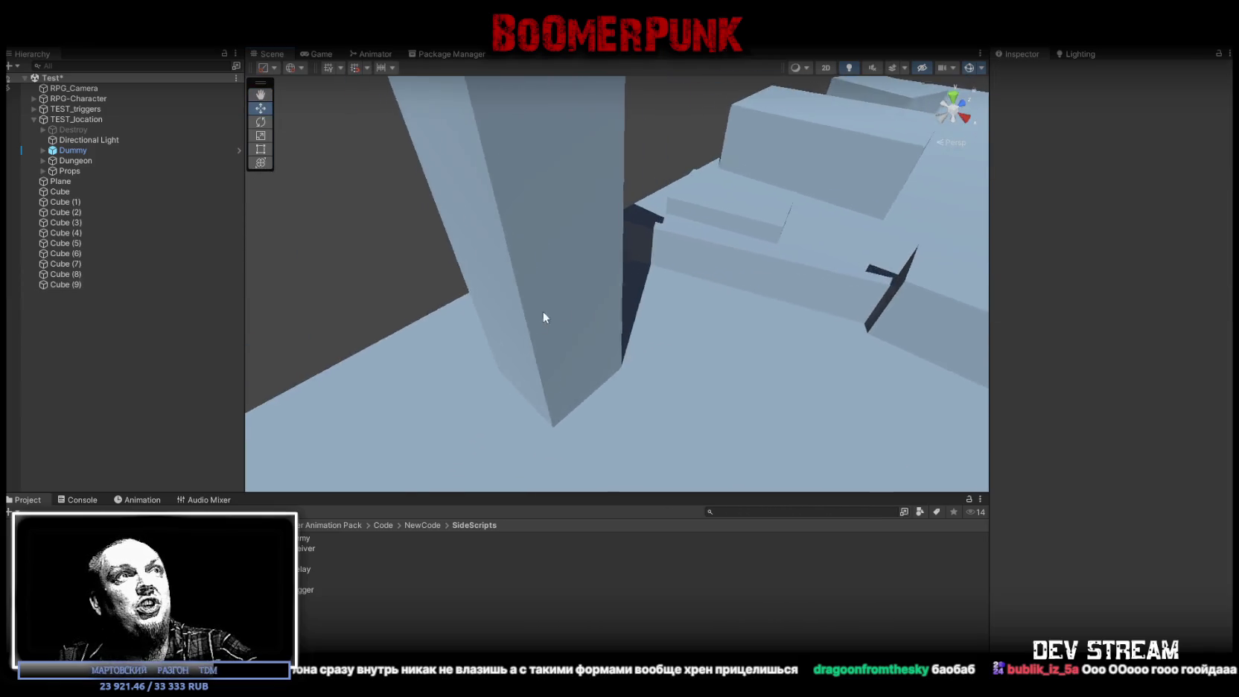
# Try tilting the pillar Cube, then undo the rotation
pyautogui.click(542, 310)
pyautogui.moveTo(670, 310)
pyautogui.mouseDown()
pyautogui.moveTo(583, 309)
pyautogui.moveTo(540, 267)
pyautogui.mouseUp()
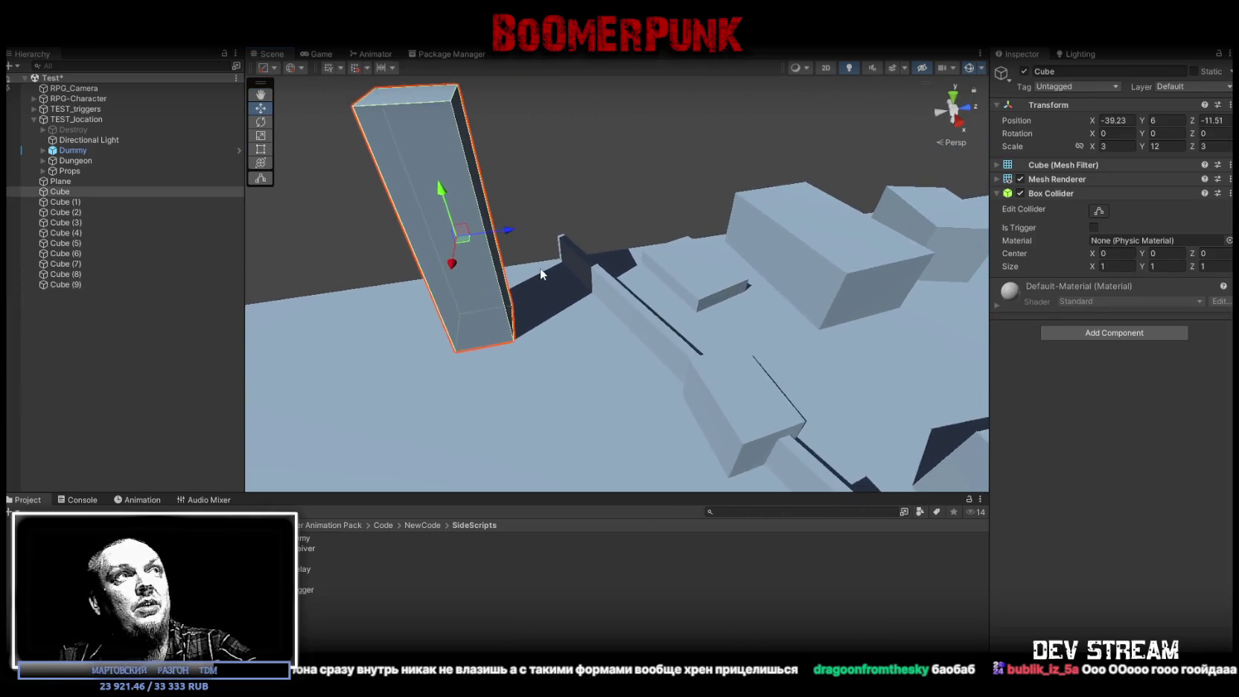
pyautogui.press('e')
pyautogui.moveTo(497, 216); pyautogui.dragTo(589, 221)
pyautogui.hotkey('ctrl', 'z')
pyautogui.rightClick(54, 189)
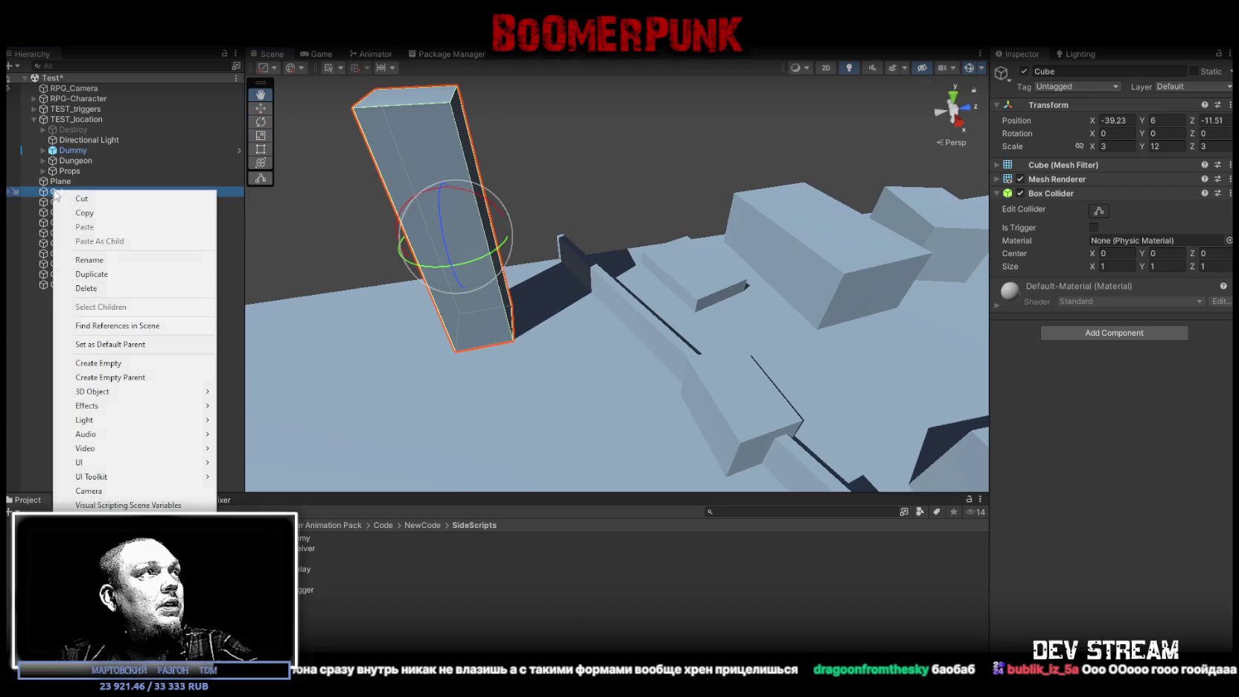
# Create a root-level empty GameObject snapped to the pillar's base corner and parent Cube under it
pyautogui.click(97, 362)
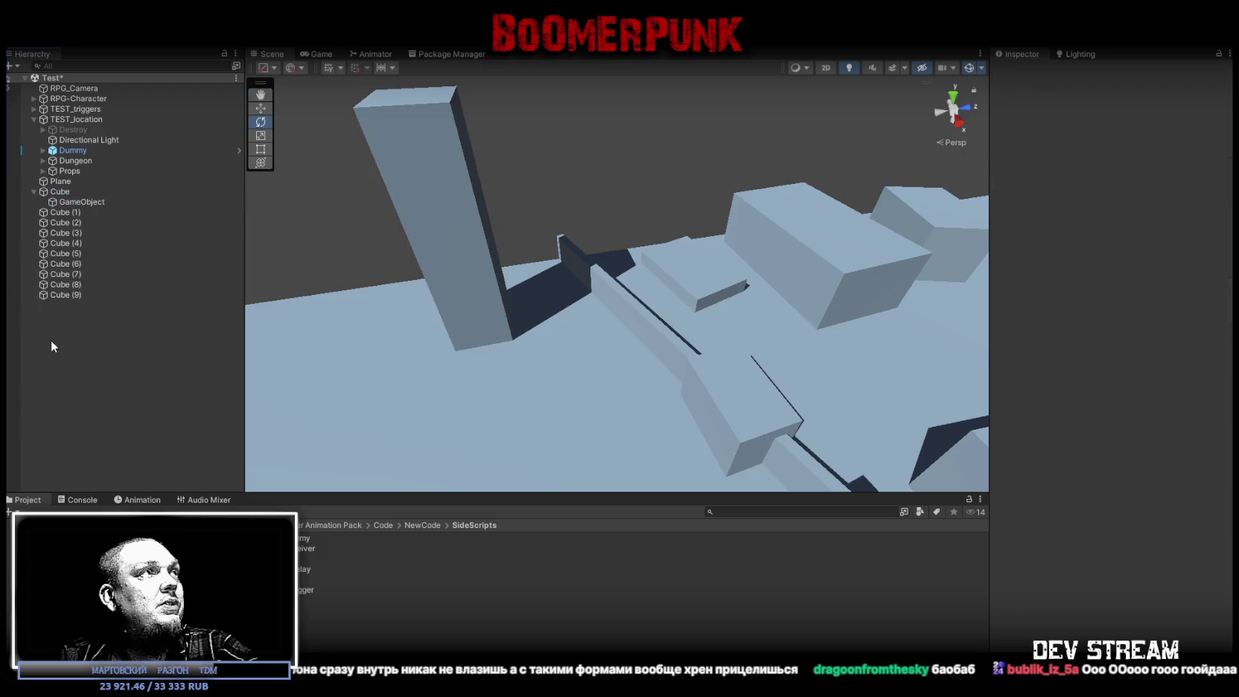
pyautogui.moveTo(74, 201); pyautogui.dragTo(73, 189)
pyautogui.press('w')
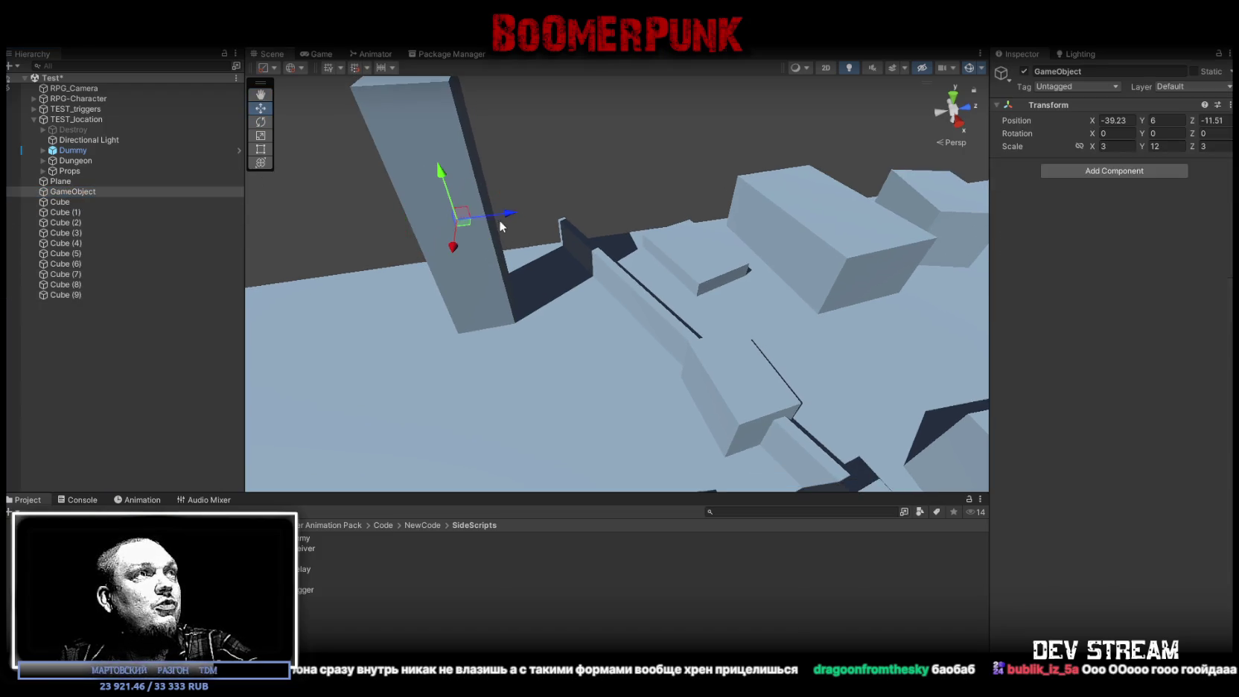
pyautogui.moveTo(457, 221); pyautogui.dragTo(516, 323)
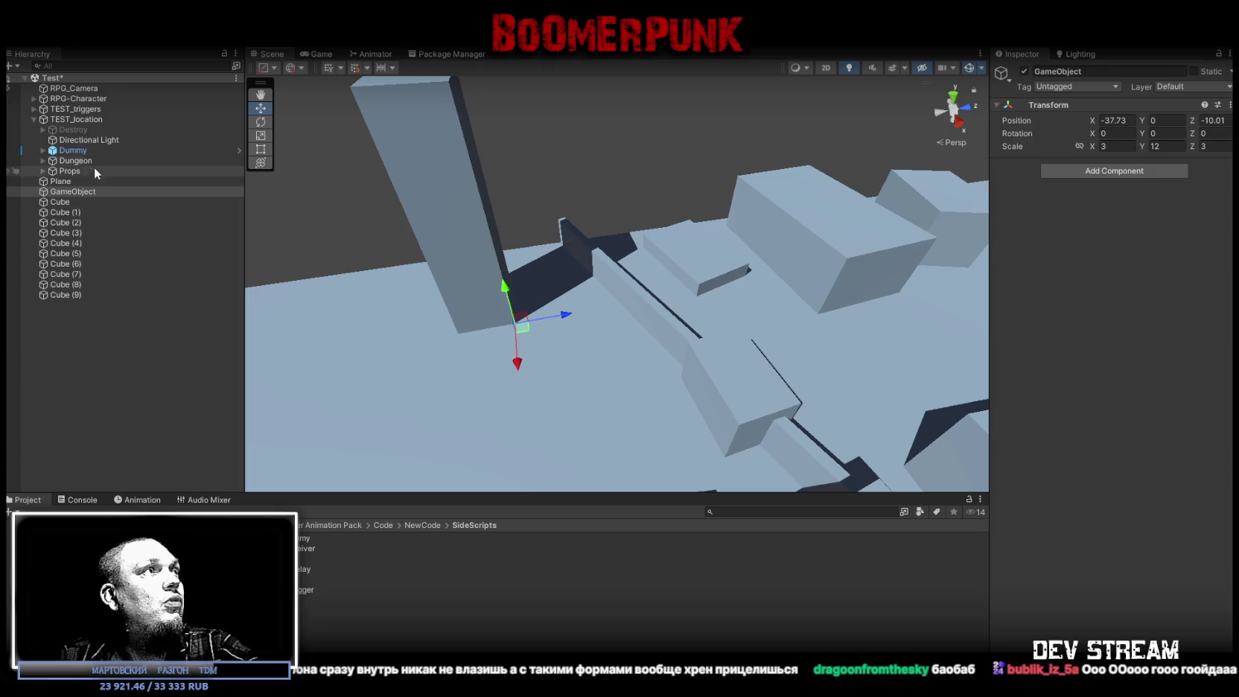
pyautogui.click(448, 218)
pyautogui.moveTo(83, 201); pyautogui.dragTo(71, 192)
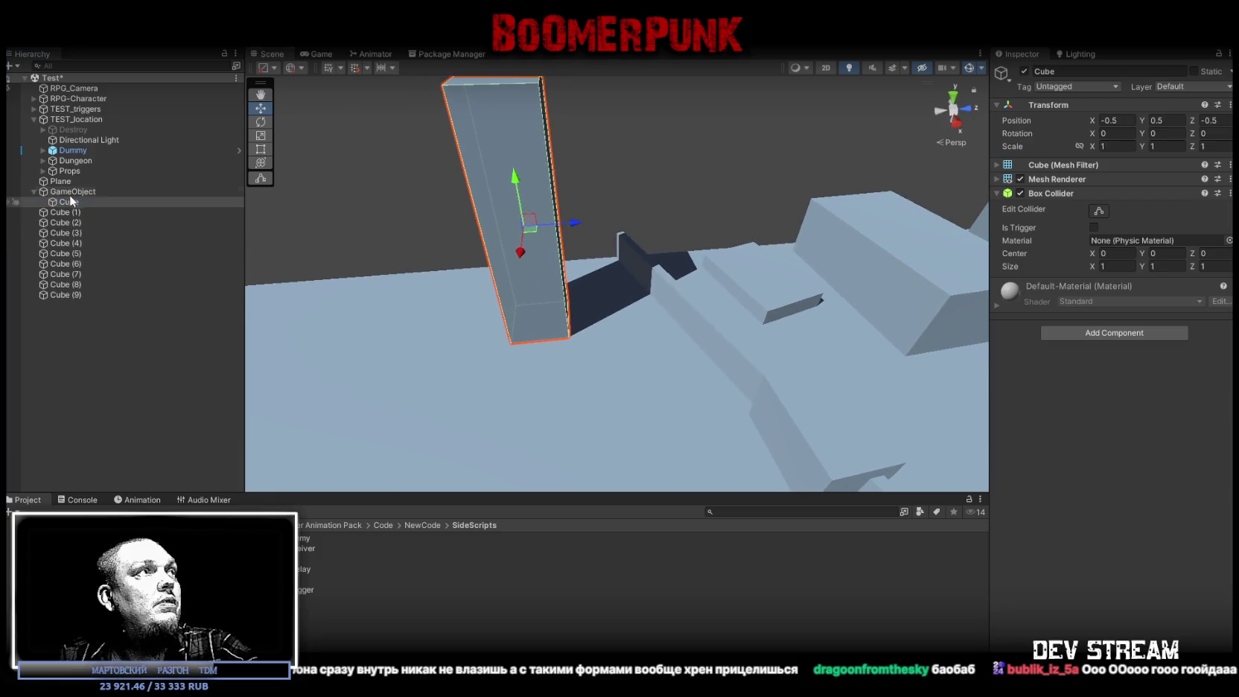
# Tip the pillar onto its side by rotating it 90° on X
pyautogui.click(70, 192)
pyautogui.moveTo(516, 241)
pyautogui.mouseDown()
pyautogui.moveTo(581, 287)
pyautogui.moveTo(583, 314)
pyautogui.mouseUp()
pyautogui.press('e')
pyautogui.moveTo(541, 366)
pyautogui.mouseDown()
pyautogui.moveTo(714, 346)
pyautogui.moveTo(763, 354)
pyautogui.moveTo(785, 287)
pyautogui.moveTo(740, 313)
pyautogui.moveTo(675, 174)
pyautogui.mouseUp()
# Shift Cube (2) across the floor and nudge the long Cube along Z
pyautogui.click(707, 251)
pyautogui.press('f')
pyautogui.press('w')
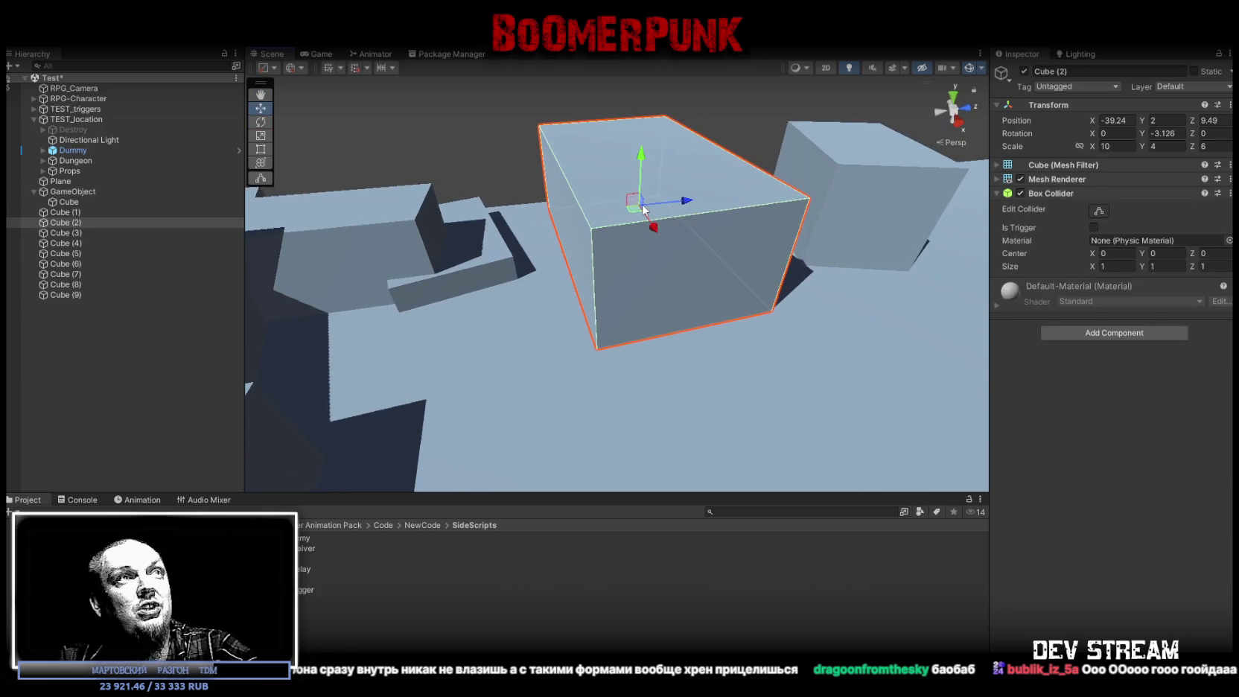
pyautogui.moveTo(636, 203)
pyautogui.mouseDown()
pyautogui.moveTo(618, 179)
pyautogui.moveTo(612, 192)
pyautogui.moveTo(622, 133)
pyautogui.moveTo(636, 236)
pyautogui.moveTo(555, 320)
pyautogui.moveTo(724, 326)
pyautogui.moveTo(639, 254)
pyautogui.mouseUp()
pyautogui.click(639, 255)
pyautogui.press('f')
pyautogui.moveTo(699, 289)
pyautogui.mouseDown()
pyautogui.moveTo(654, 264)
pyautogui.moveTo(661, 311)
pyautogui.moveTo(554, 310)
pyautogui.moveTo(650, 324)
pyautogui.moveTo(727, 301)
pyautogui.mouseUp()
# Shorten Cube (1) along X from about 28.6 to 18.4 and slide it slightly
pyautogui.click(554, 311)
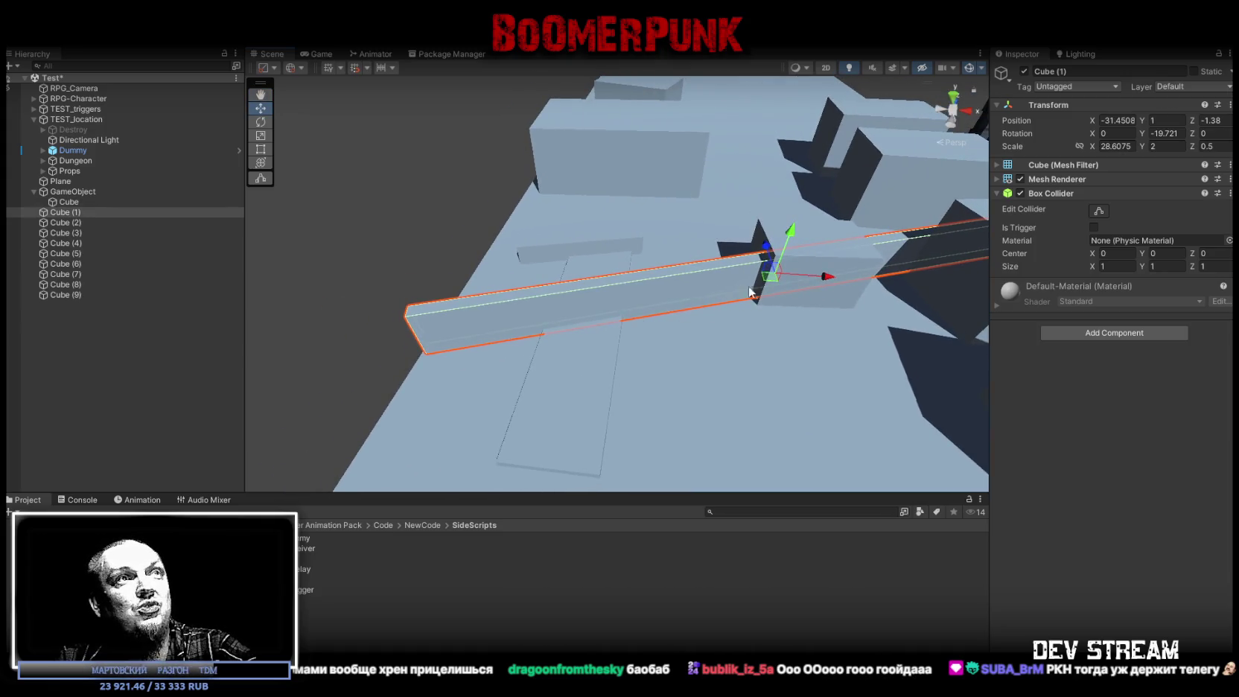
pyautogui.press('r')
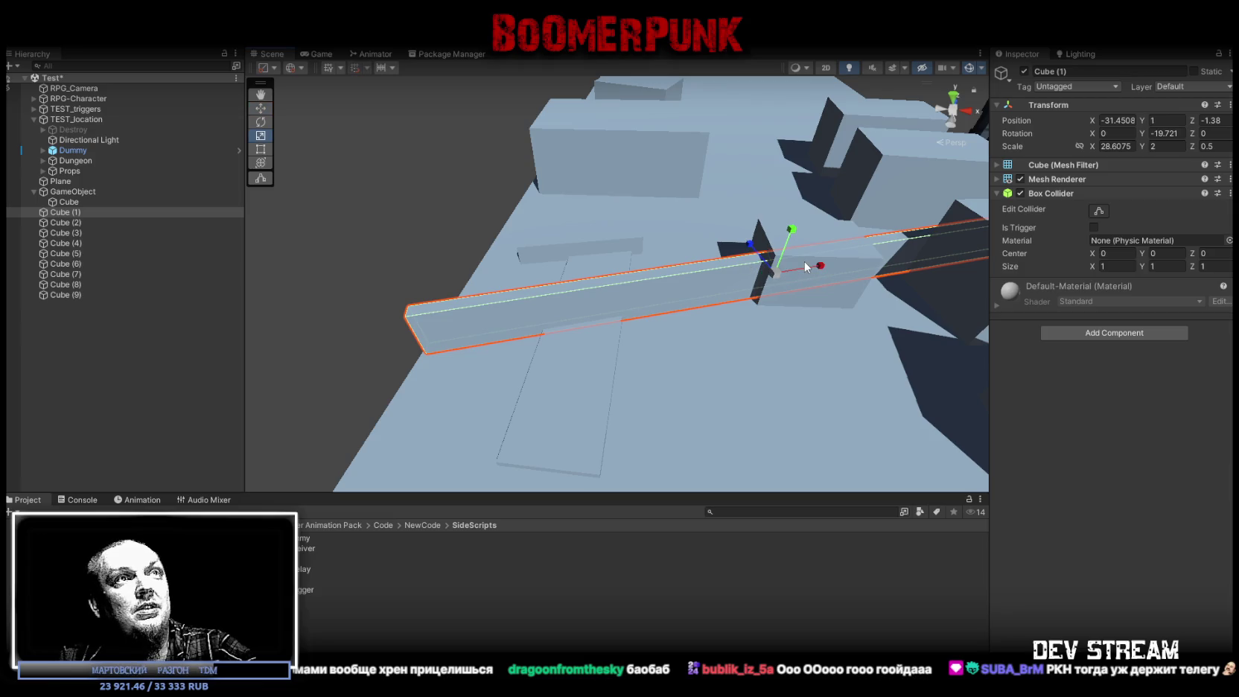
pyautogui.moveTo(817, 269)
pyautogui.mouseDown()
pyautogui.moveTo(798, 268)
pyautogui.moveTo(882, 257)
pyautogui.mouseUp()
pyautogui.press('w')
pyautogui.moveTo(720, 272)
pyautogui.mouseDown()
pyautogui.moveTo(644, 354)
pyautogui.moveTo(661, 277)
pyautogui.moveTo(747, 221)
pyautogui.moveTo(337, 188)
pyautogui.moveTo(630, 318)
pyautogui.moveTo(790, 360)
pyautogui.mouseUp()
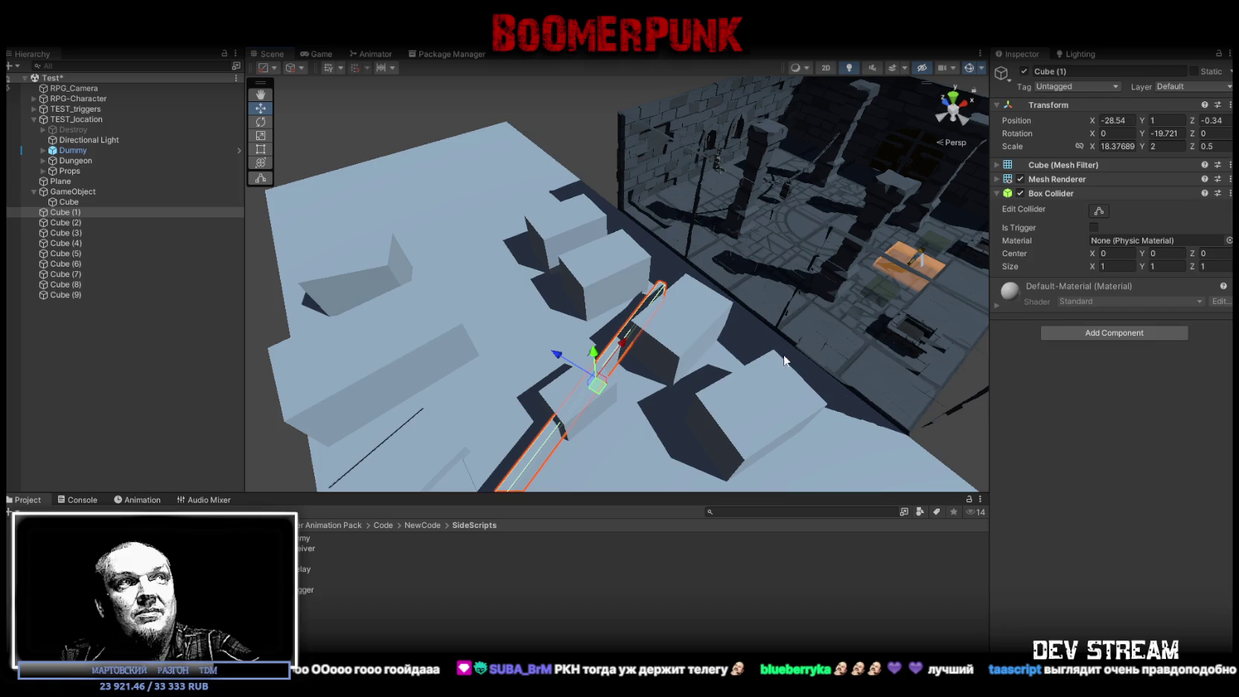
# Undo the pillar's tip so GameObject rotation reads 0 on all axes
pyautogui.moveTo(696, 362); pyautogui.dragTo(501, 381)
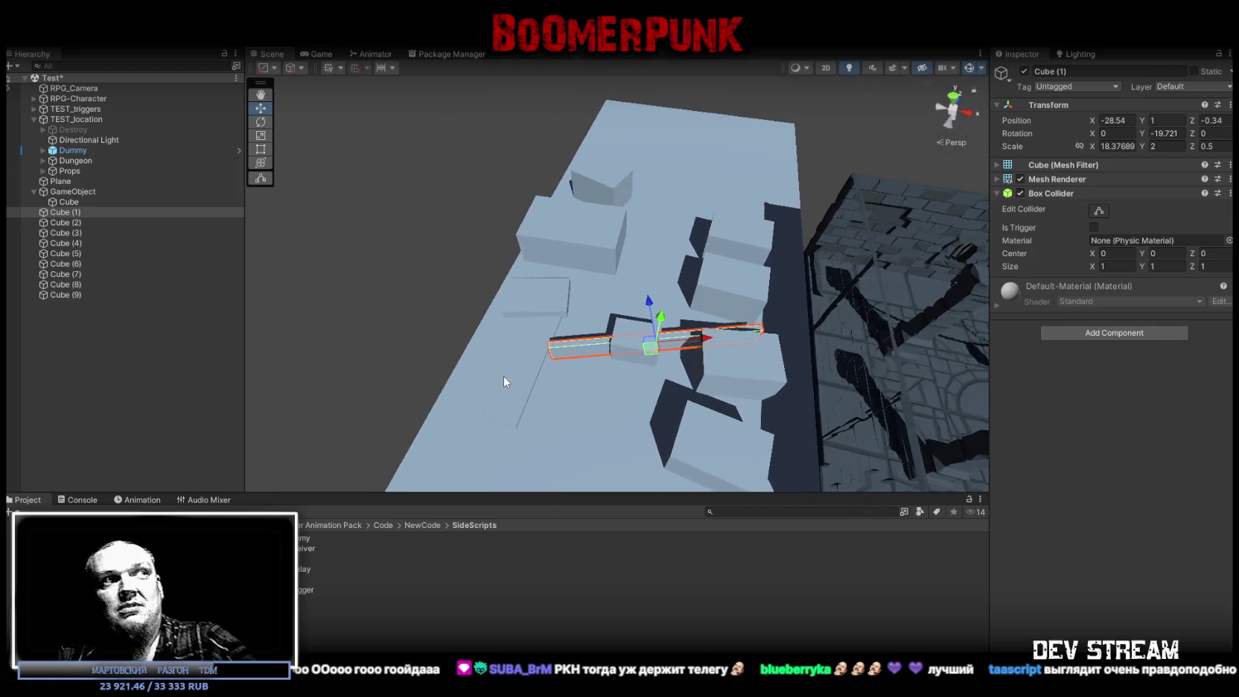
pyautogui.click(503, 376)
pyautogui.hotkey('ctrl', 'z')
pyautogui.hotkey('ctrl', 'z')
pyautogui.hotkey('ctrl', 'z')
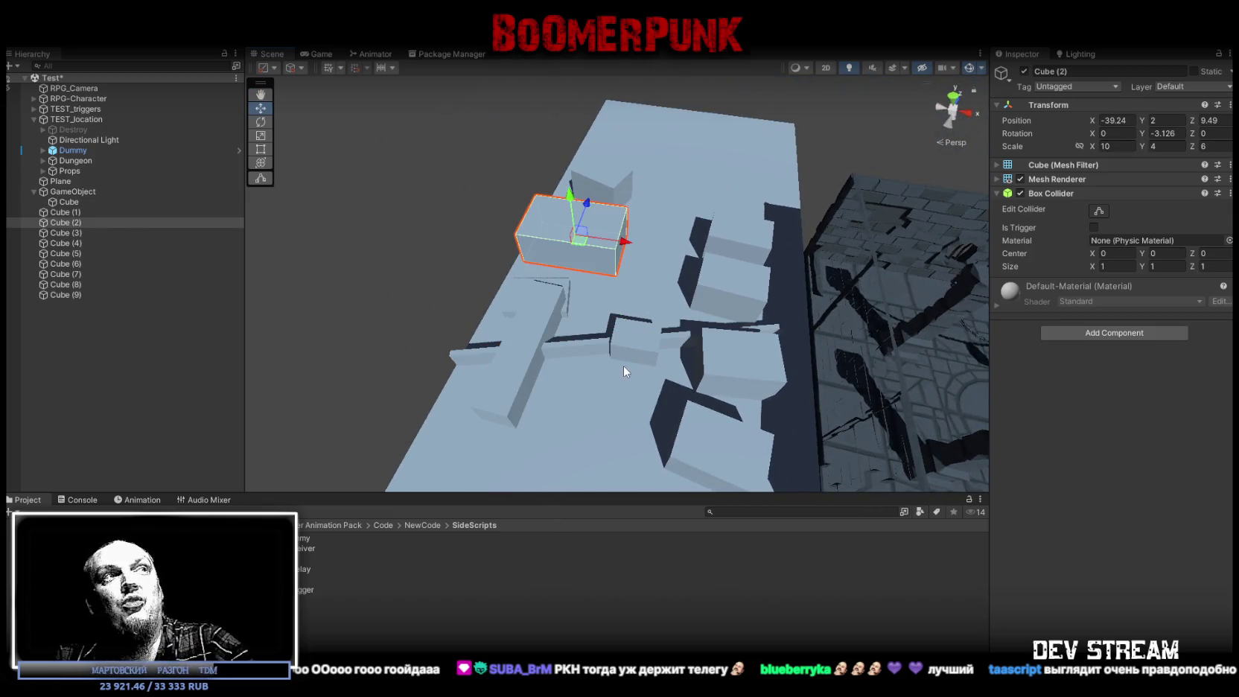
pyautogui.moveTo(564, 316)
pyautogui.mouseDown()
pyautogui.moveTo(630, 271)
pyautogui.moveTo(595, 248)
pyautogui.moveTo(638, 140)
pyautogui.mouseUp()
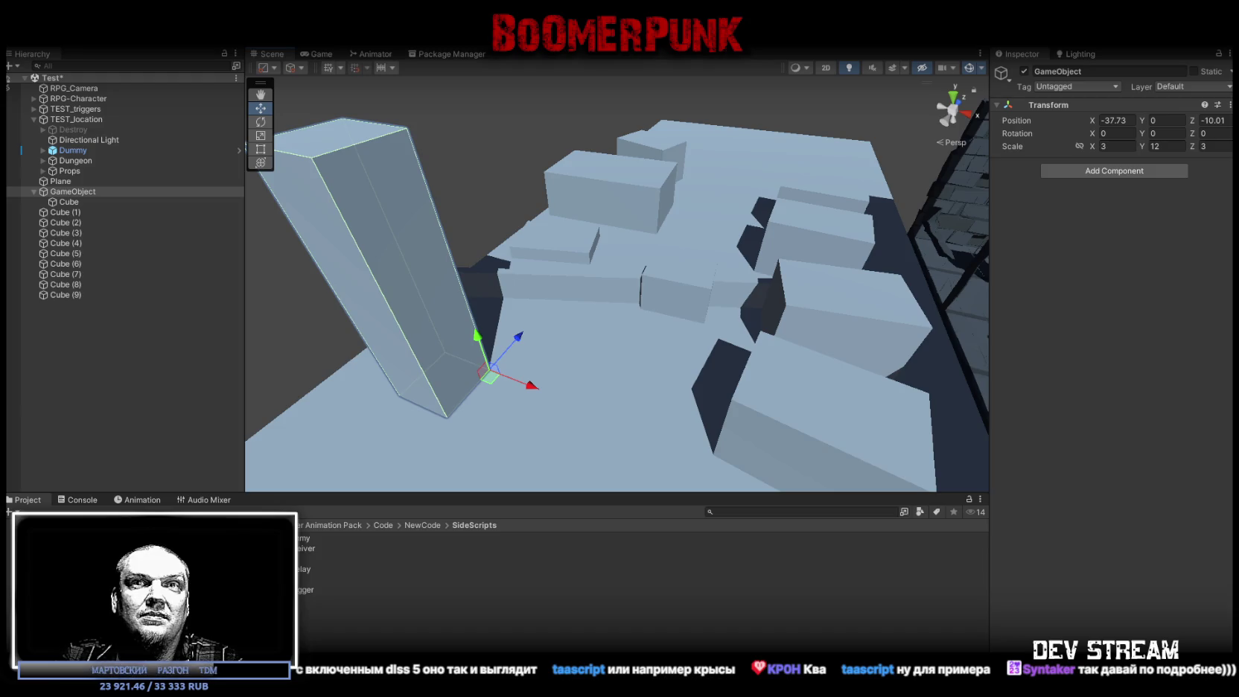
# Nudge the Cube (8) slab toward the lower left
pyautogui.click(556, 239)
pyautogui.press('f')
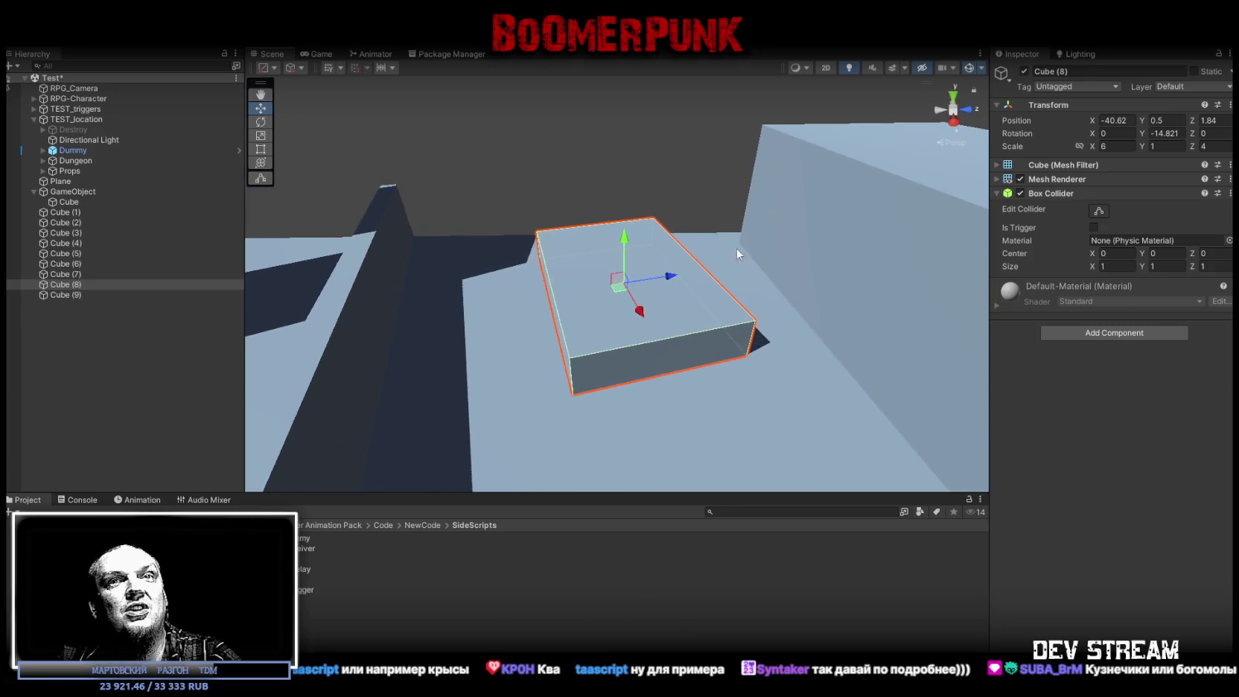
pyautogui.moveTo(618, 289); pyautogui.dragTo(604, 310)
pyautogui.moveTo(603, 313)
pyautogui.mouseDown()
pyautogui.moveTo(713, 343)
pyautogui.moveTo(588, 227)
pyautogui.moveTo(573, 246)
pyautogui.moveTo(625, 267)
pyautogui.moveTo(586, 256)
pyautogui.moveTo(598, 288)
pyautogui.moveTo(584, 236)
pyautogui.moveTo(635, 262)
pyautogui.moveTo(646, 249)
pyautogui.mouseUp()
# Duplicate Cube (8) into Cube (10) and Cube (11), stacked at height 1.62, Cube (11) rotated -73.432°
pyautogui.hotkey('ctrl', 'd')
pyautogui.press('e')
pyautogui.hotkey('ctrl', 'd')
pyautogui.press('w')
pyautogui.press('e')
pyautogui.press('w')
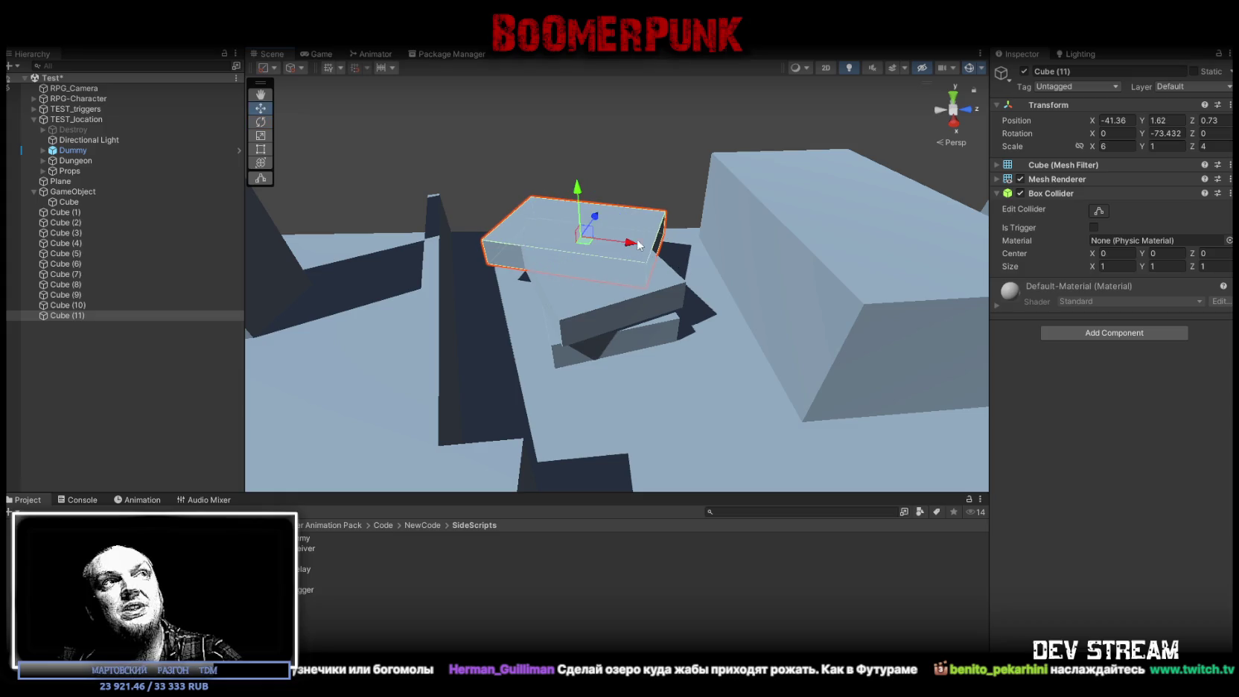
pyautogui.click(487, 268)
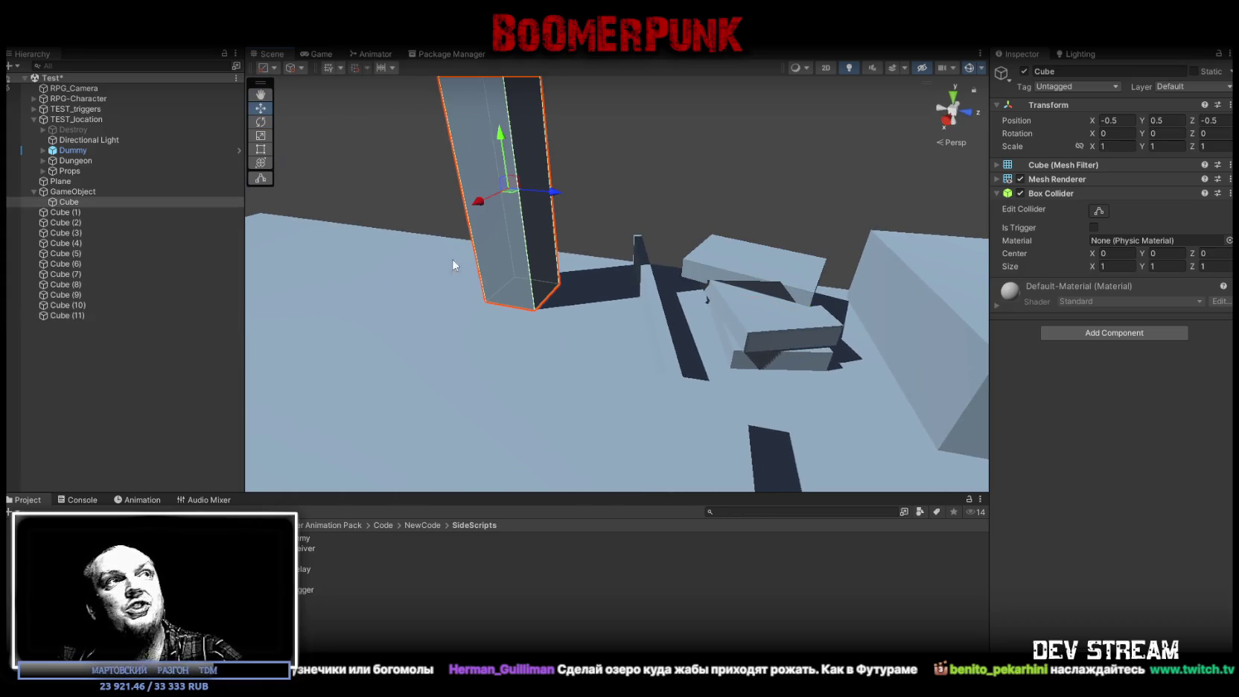
# Rotate the pillar GameObject to 73.224° about X so it leans sideways, then orbit to inspect it
pyautogui.click(75, 191)
pyautogui.press('e')
pyautogui.moveTo(556, 284)
pyautogui.mouseDown()
pyautogui.moveTo(682, 335)
pyautogui.moveTo(676, 295)
pyautogui.moveTo(566, 287)
pyautogui.moveTo(625, 286)
pyautogui.moveTo(528, 327)
pyautogui.moveTo(429, 342)
pyautogui.moveTo(566, 257)
pyautogui.moveTo(586, 378)
pyautogui.moveTo(530, 348)
pyautogui.moveTo(407, 313)
pyautogui.moveTo(675, 266)
pyautogui.moveTo(566, 264)
pyautogui.moveTo(546, 283)
pyautogui.moveTo(611, 312)
pyautogui.moveTo(743, 233)
pyautogui.mouseUp()
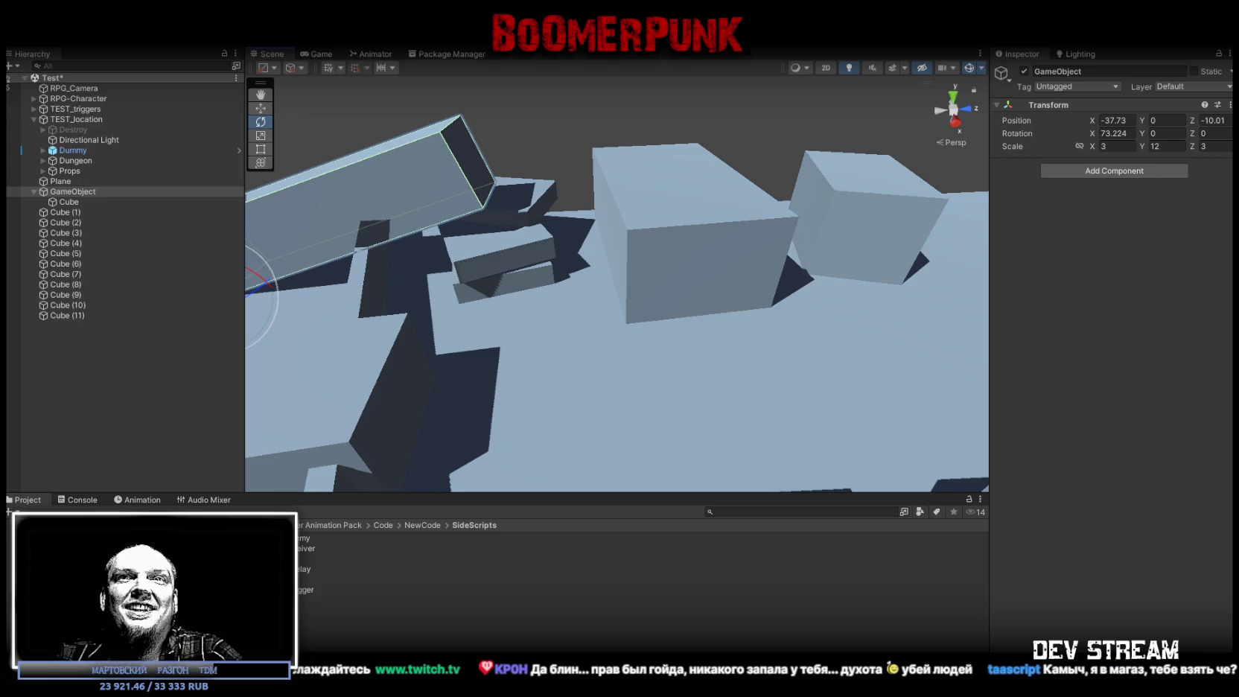
pyautogui.moveTo(545, 399)
pyautogui.mouseDown()
pyautogui.moveTo(526, 367)
pyautogui.moveTo(647, 384)
pyautogui.mouseUp()
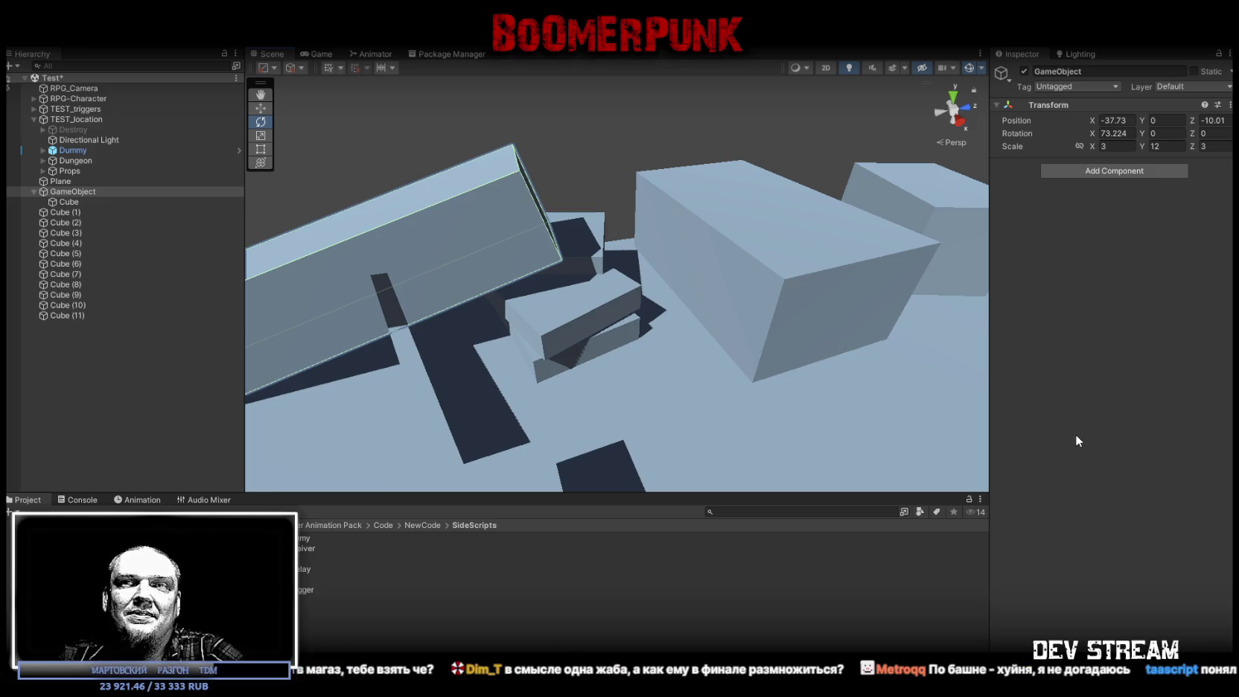
pyautogui.moveTo(931, 402)
pyautogui.mouseDown()
pyautogui.moveTo(263, 354)
pyautogui.moveTo(816, 288)
pyautogui.mouseUp()
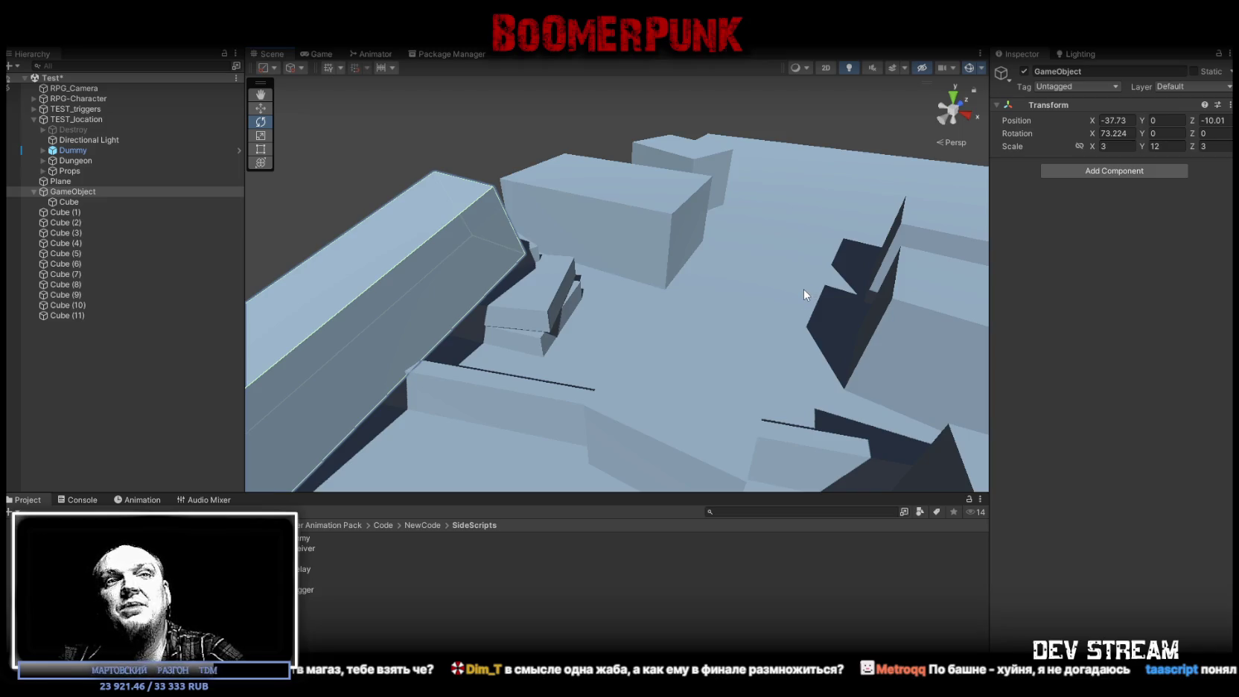
pyautogui.moveTo(788, 290)
pyautogui.mouseDown()
pyautogui.moveTo(672, 285)
pyautogui.moveTo(688, 293)
pyautogui.mouseUp()
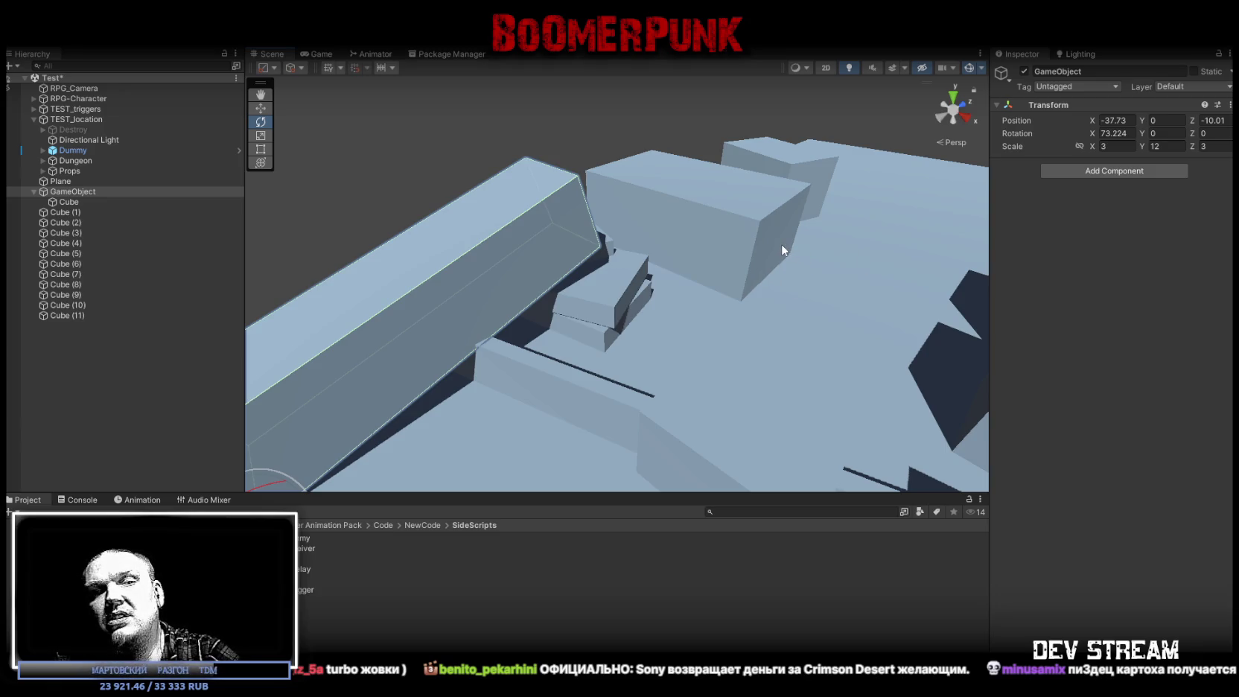
pyautogui.moveTo(778, 243)
pyautogui.mouseDown()
pyautogui.moveTo(660, 281)
pyautogui.moveTo(763, 346)
pyautogui.moveTo(521, 312)
pyautogui.mouseUp()
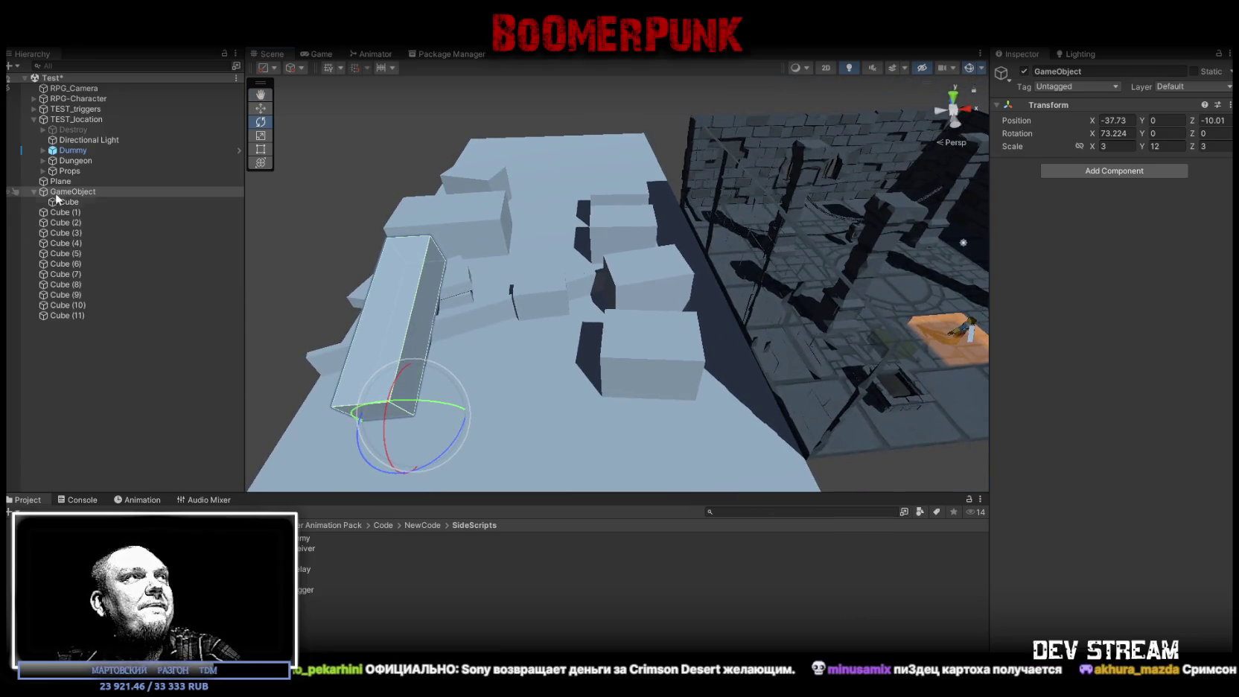
# Parent the blocks from GameObject through Cube (11) under Plane
pyautogui.click(32, 192)
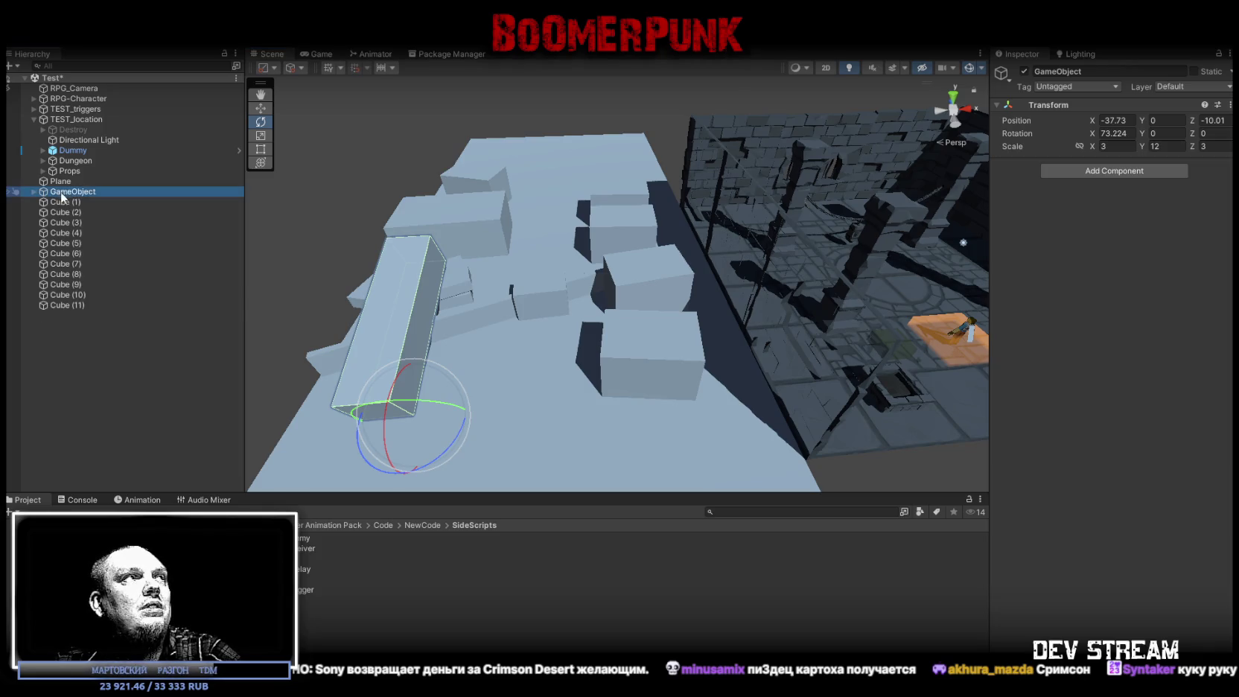
pyautogui.keyDown('shift'); pyautogui.click(68, 305); pyautogui.keyUp('shift')
pyautogui.moveTo(68, 305); pyautogui.dragTo(61, 186)
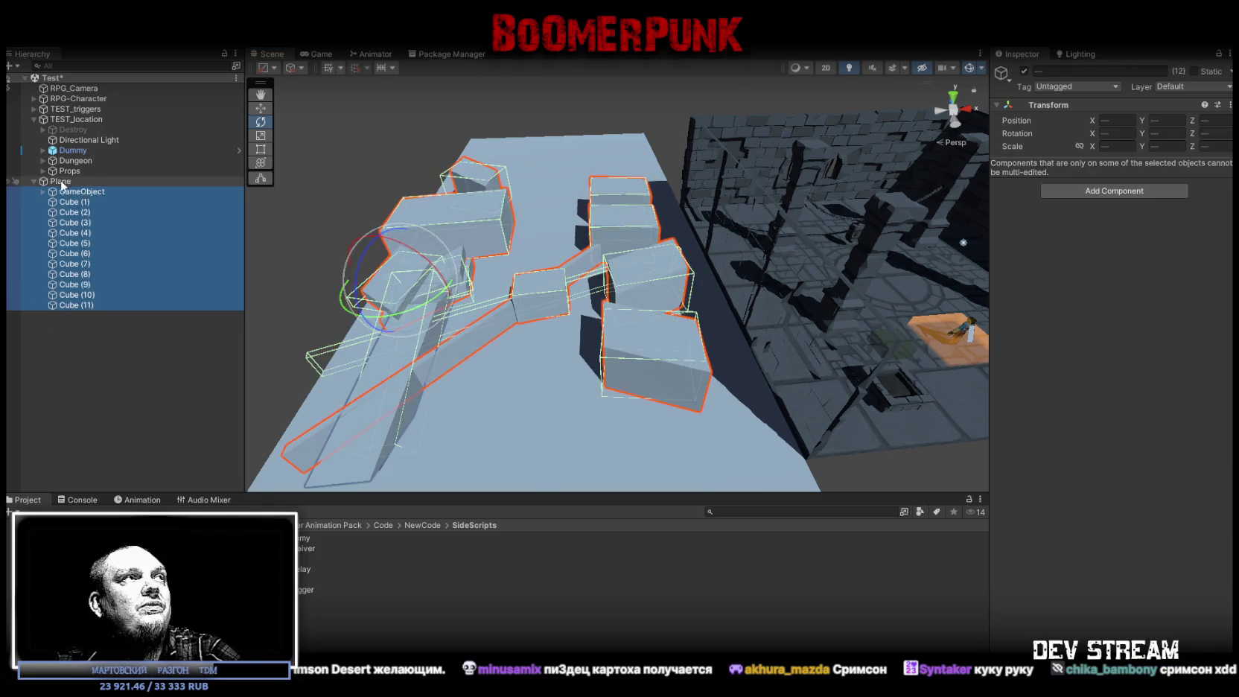
# Deactivate Plane so it and all its child blocks are hidden
pyautogui.click(60, 181)
pyautogui.moveTo(447, 193); pyautogui.dragTo(497, 189)
pyautogui.moveTo(580, 204); pyautogui.dragTo(633, 209)
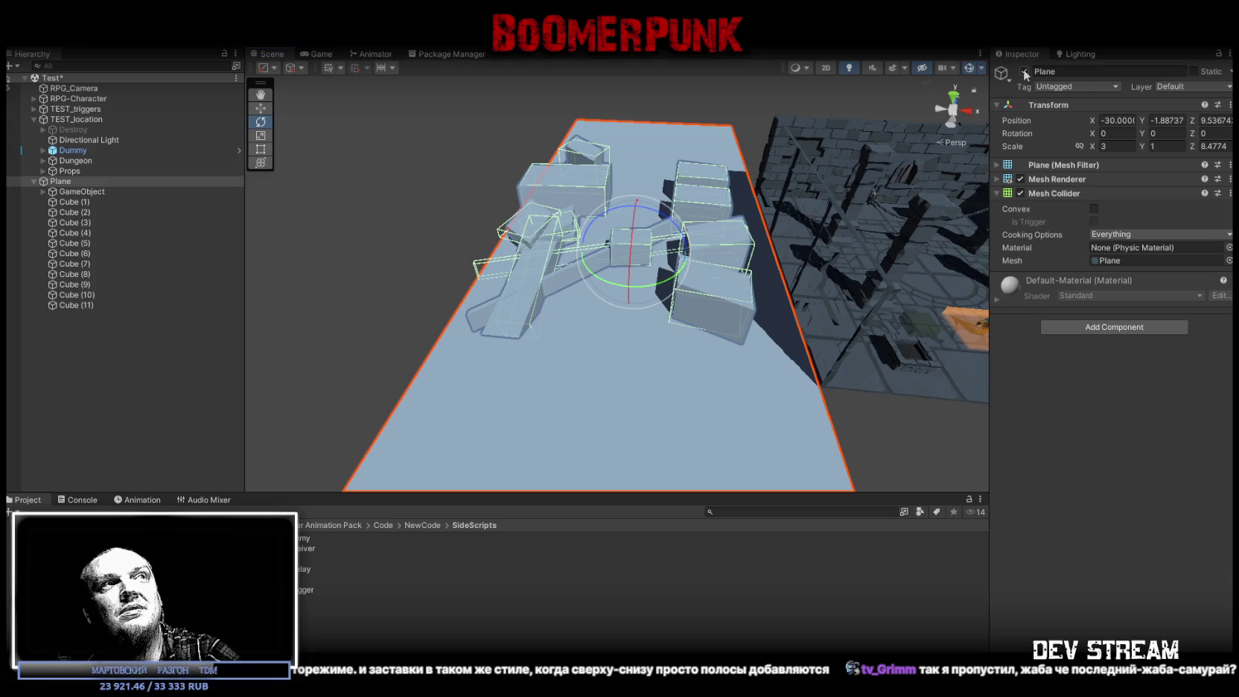
pyautogui.click(1025, 71)
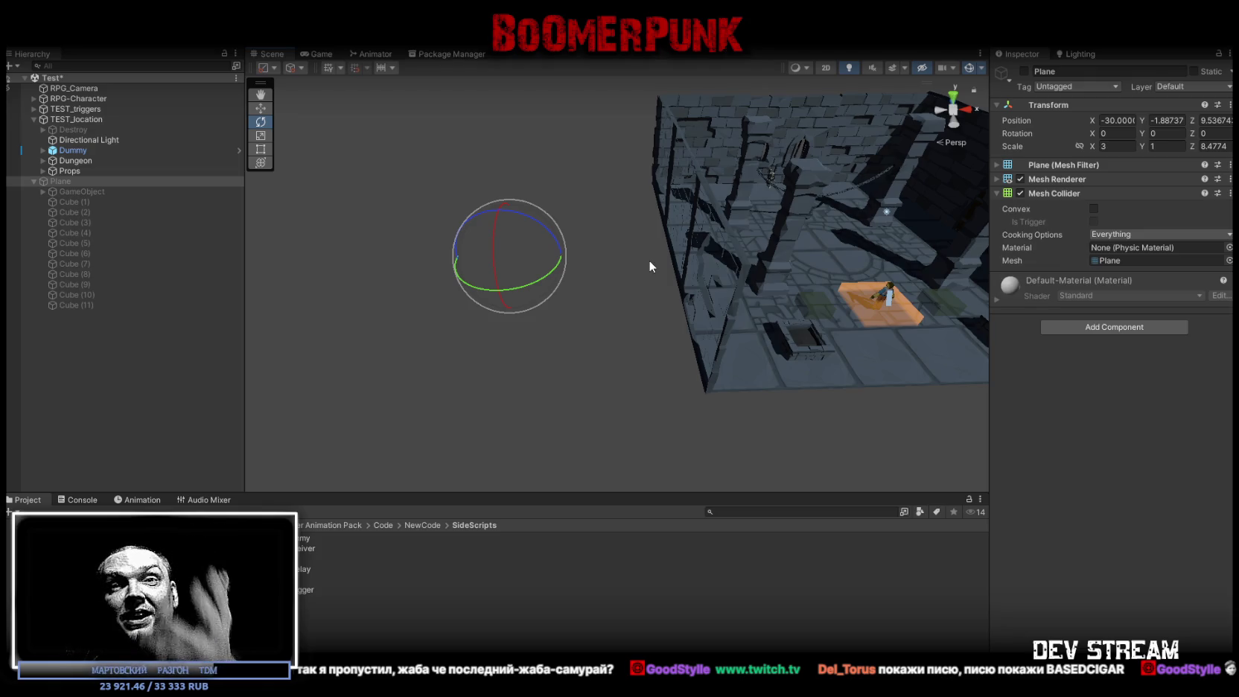
# Frame the dungeon floor, then walk the character forward into the room in Game view
pyautogui.press('f')
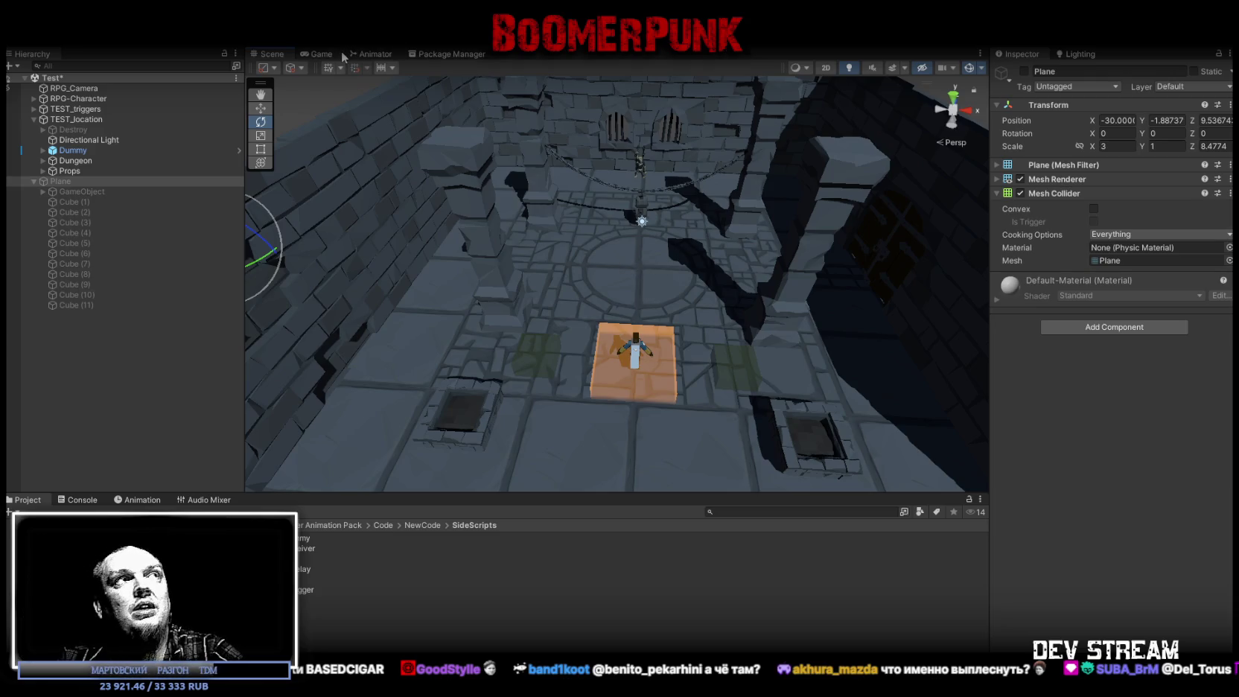
pyautogui.click(315, 56)
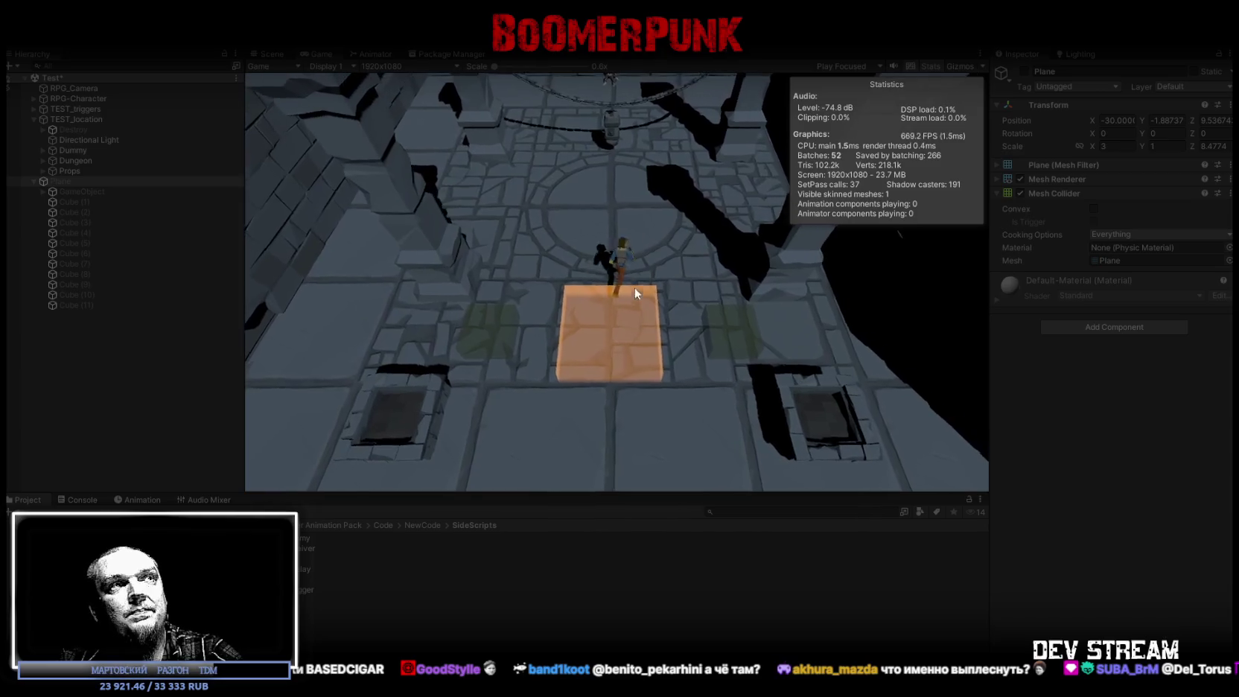
pyautogui.click(654, 306)
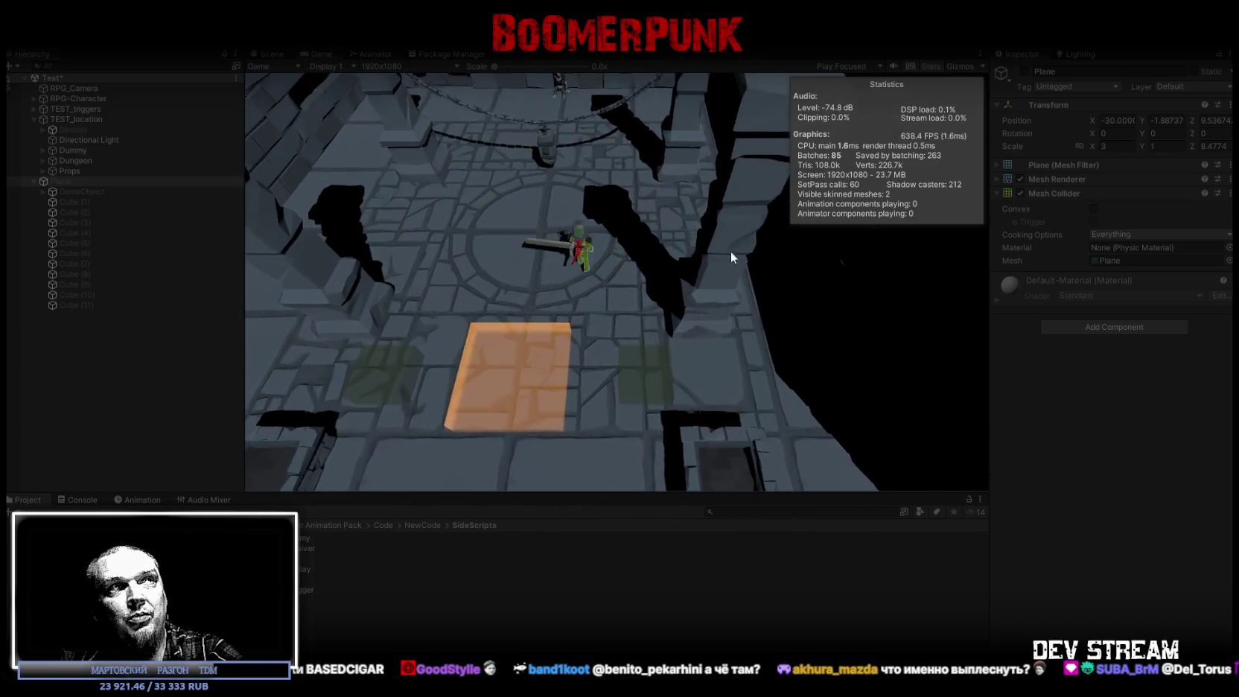
pyautogui.press('w')
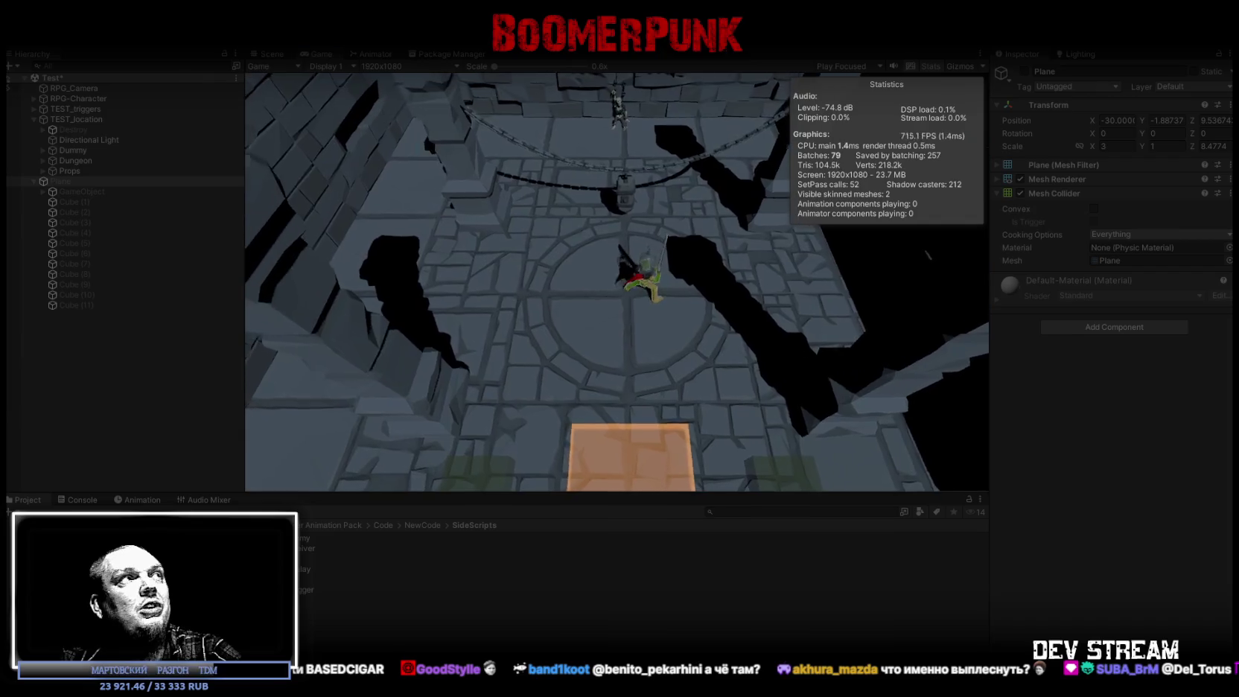
pyautogui.click(85, 88)
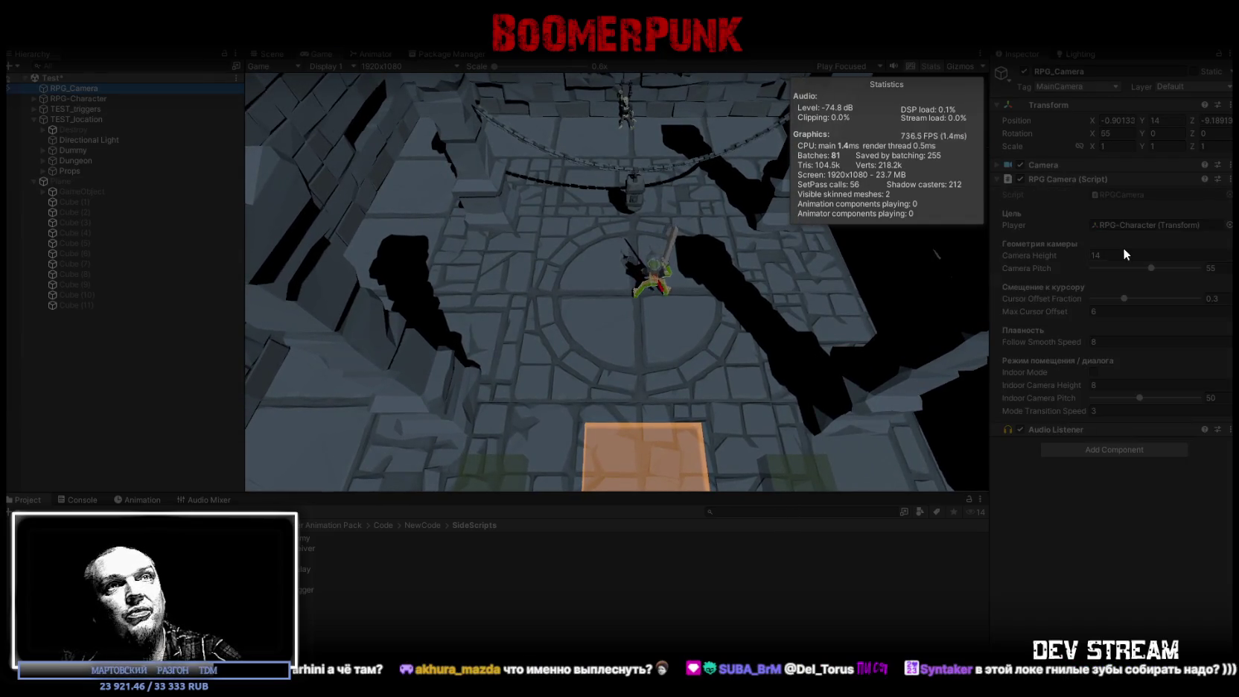
pyautogui.click(1145, 260)
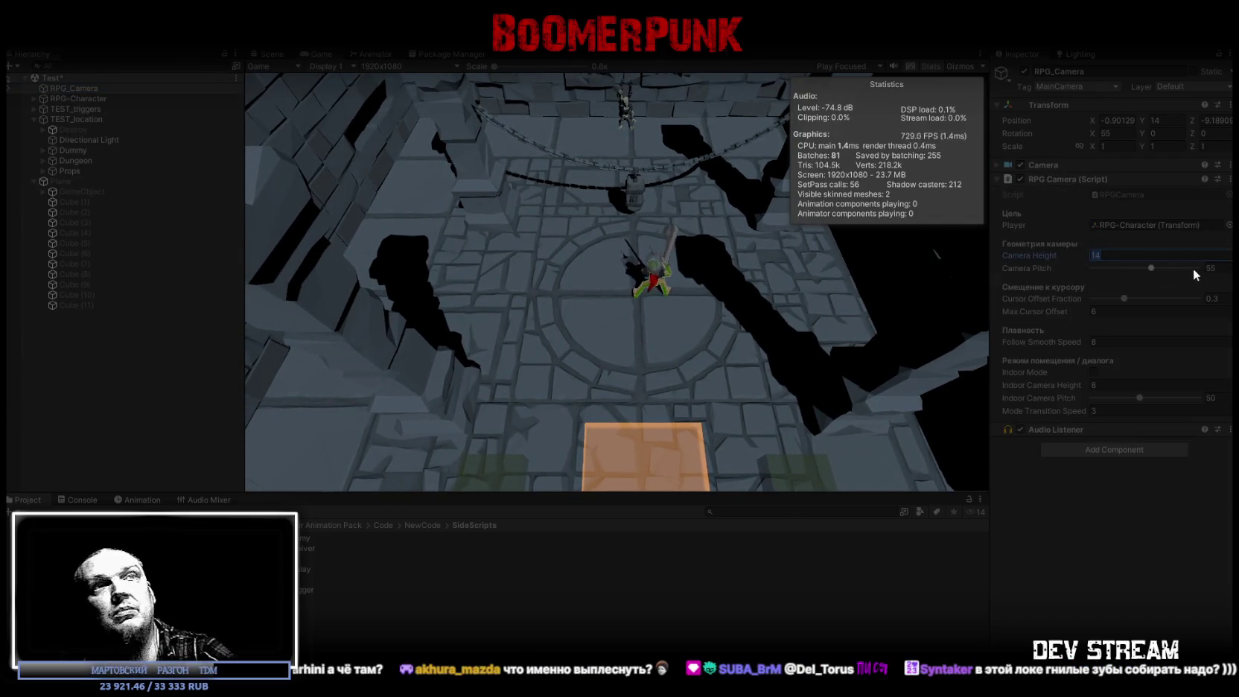
pyautogui.write('4')
pyautogui.press('Return')
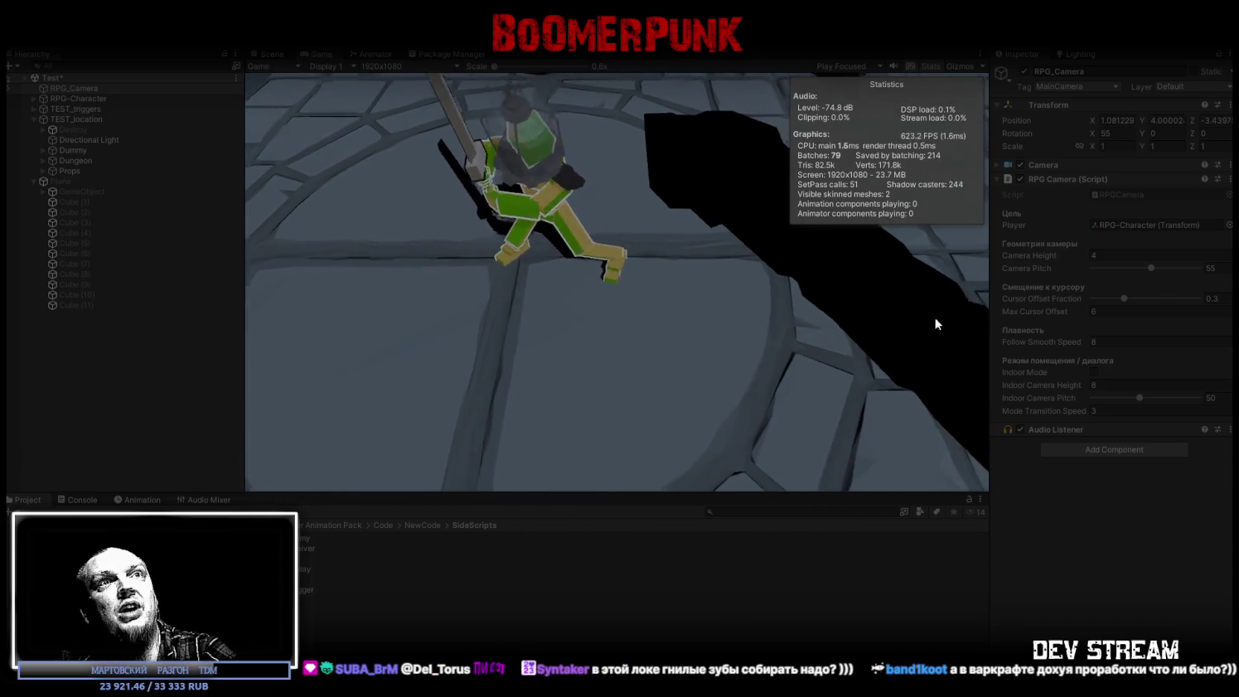
pyautogui.moveTo(1154, 268); pyautogui.dragTo(1088, 268)
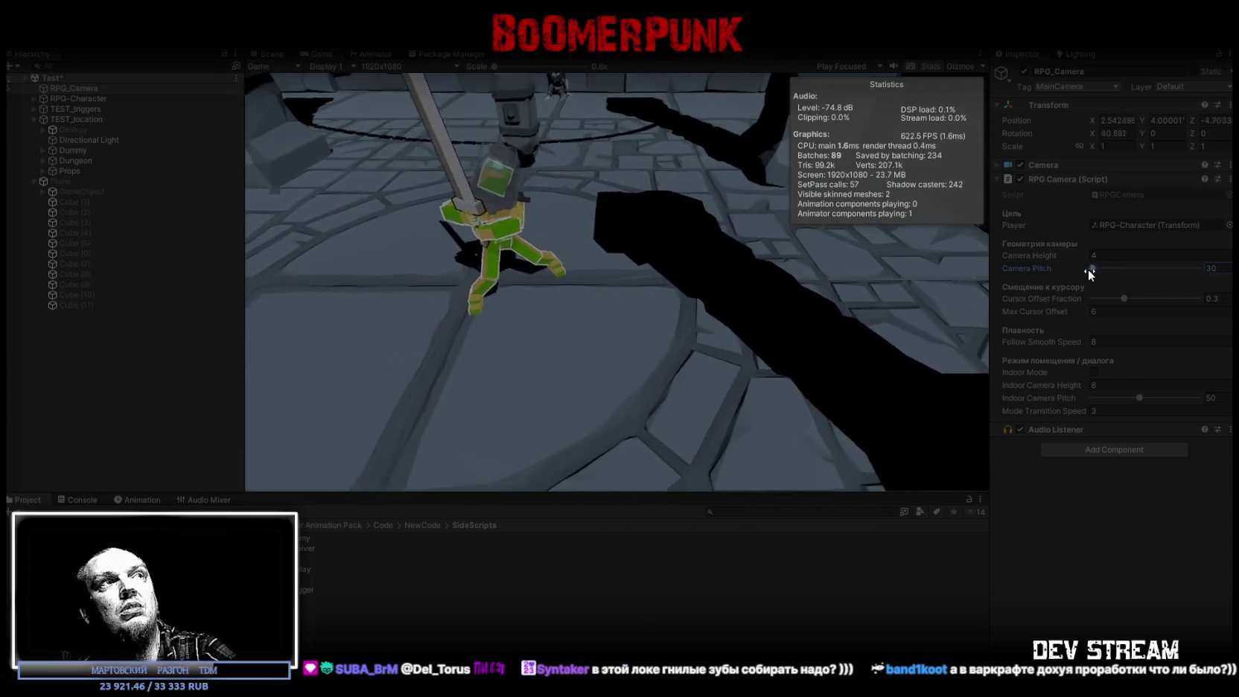
pyautogui.click(1045, 252)
pyautogui.write('2')
pyautogui.moveTo(1045, 251); pyautogui.dragTo(1155, 263)
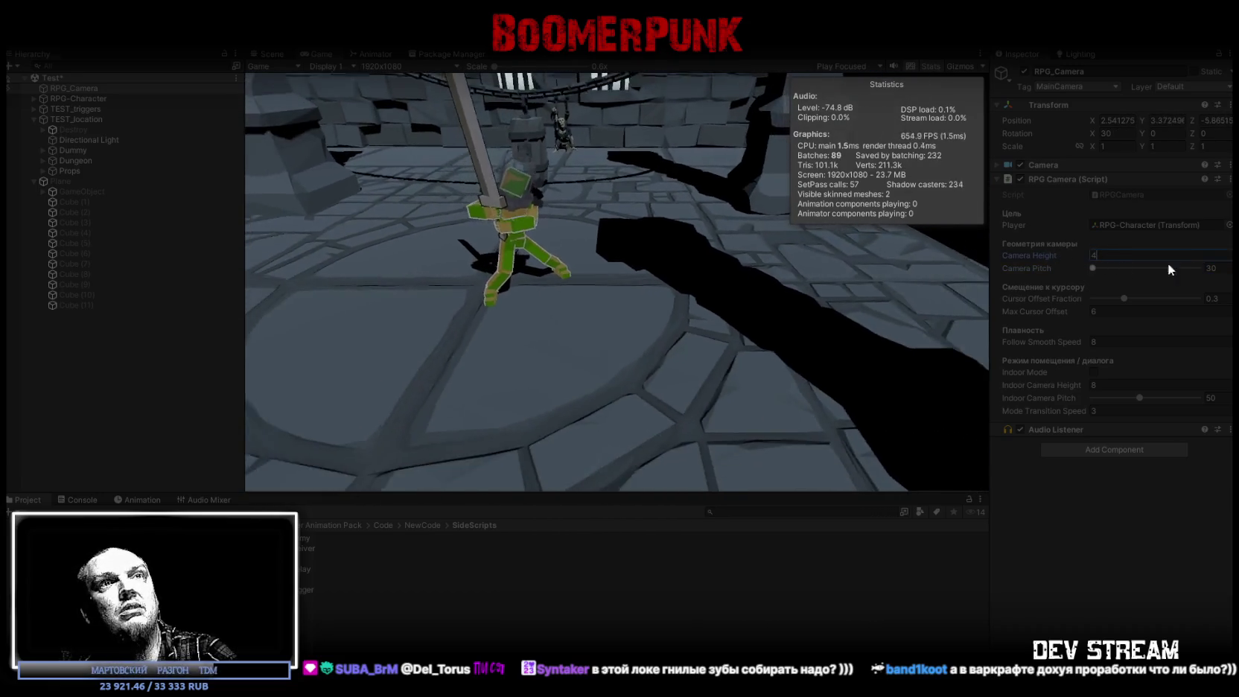
pyautogui.press('Tab')
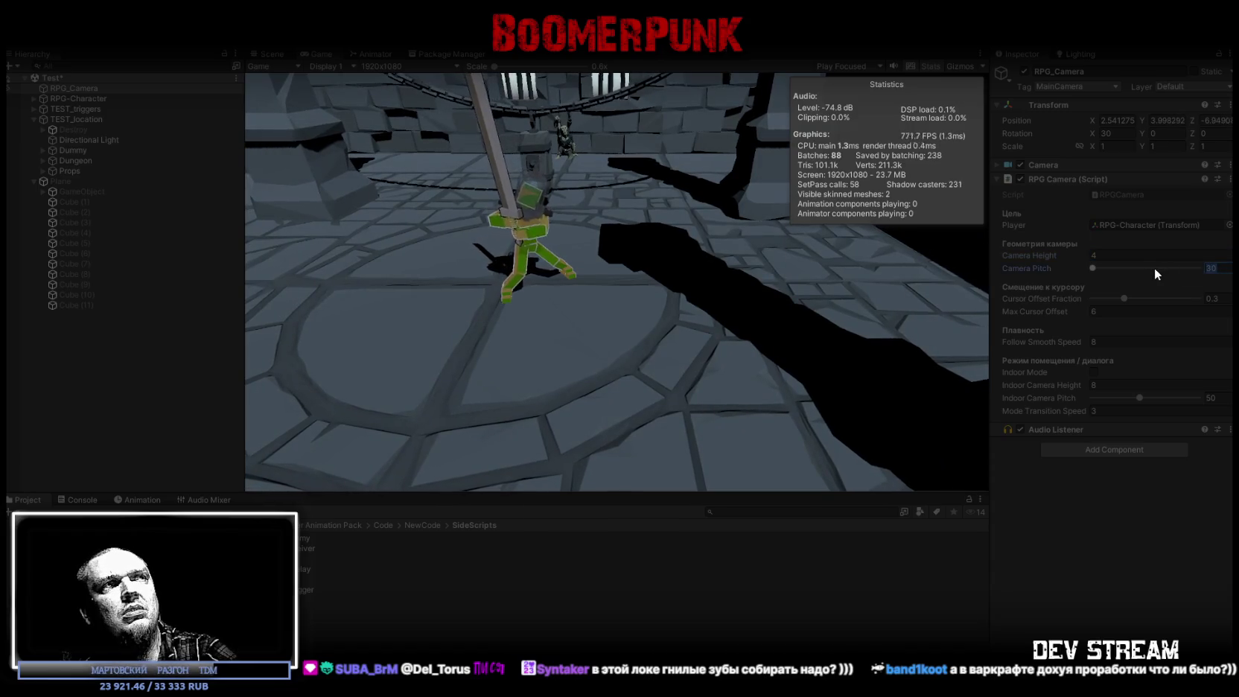
pyautogui.write('44')
pyautogui.press('Return')
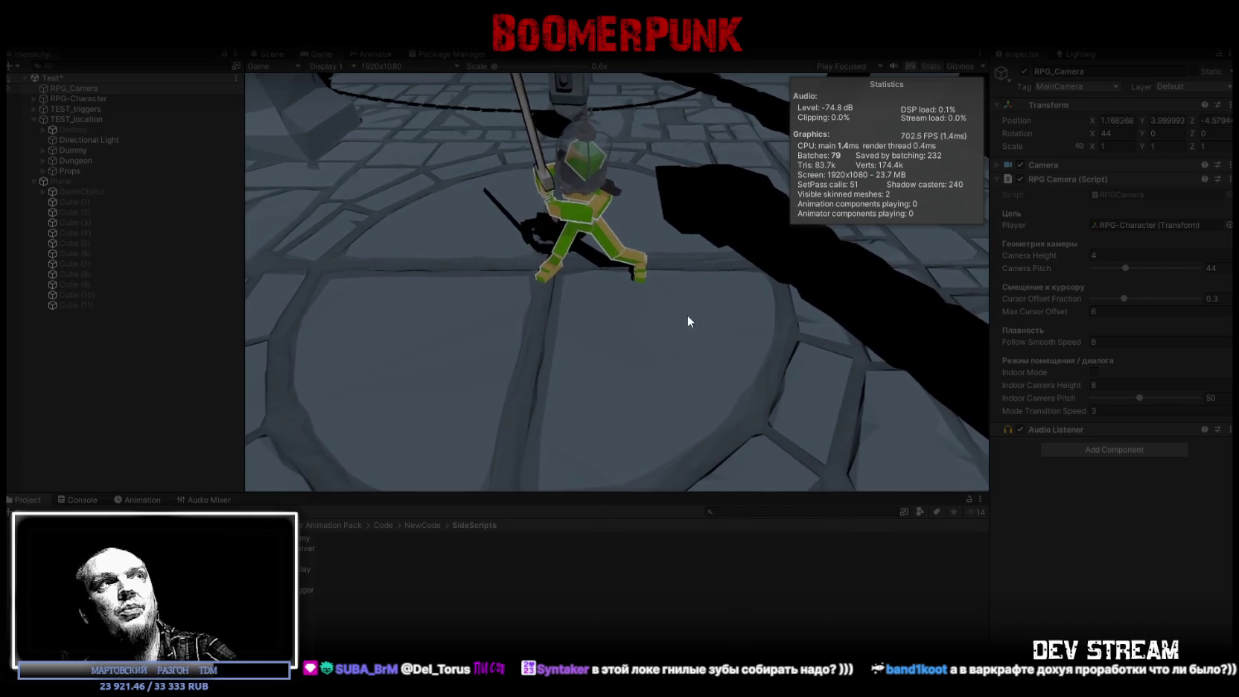
pyautogui.click(662, 304)
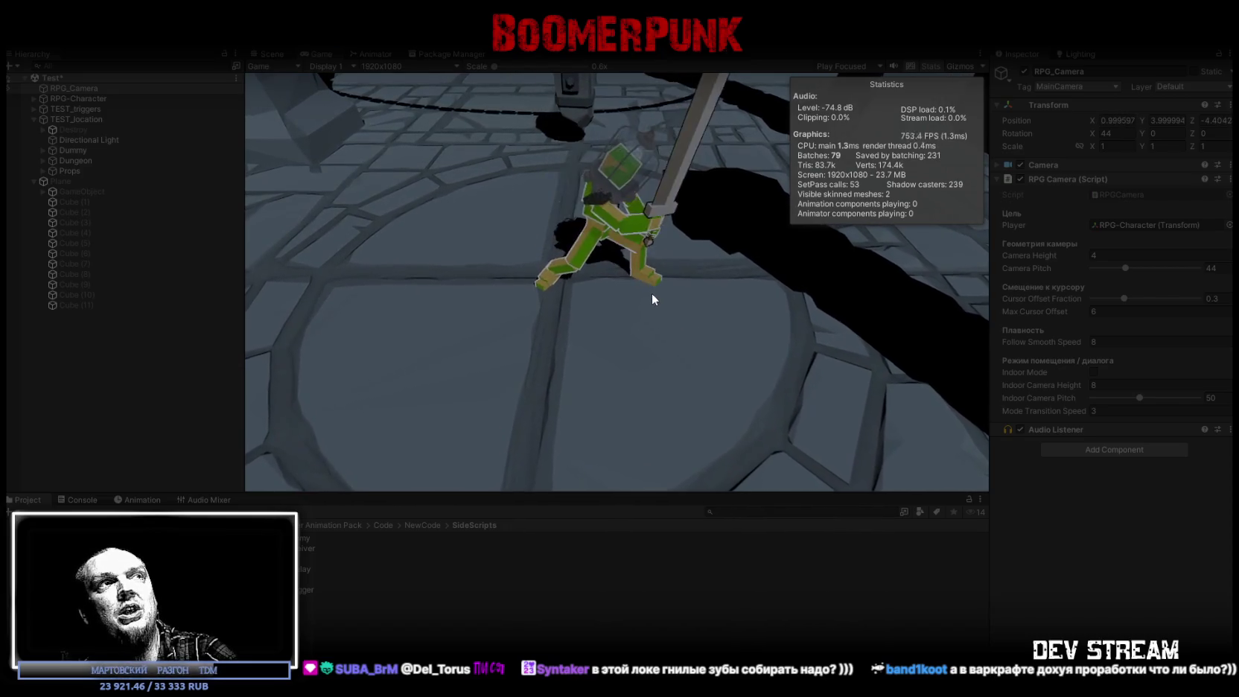
pyautogui.click(610, 310)
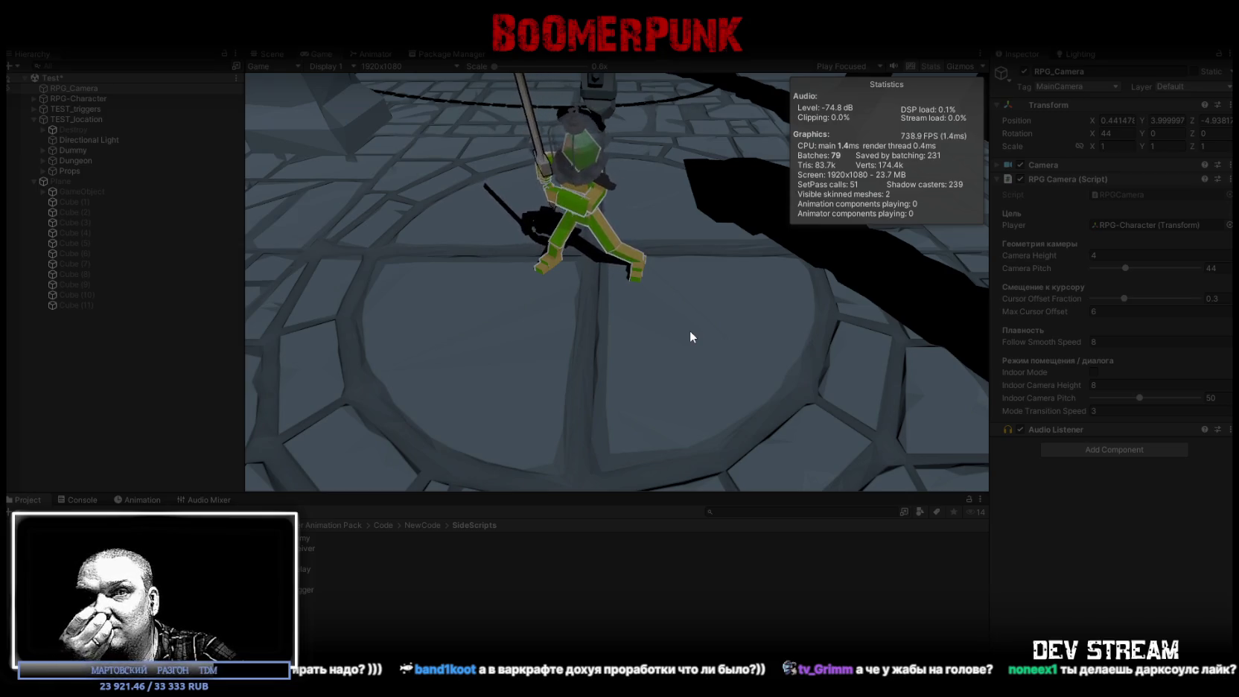
pyautogui.click(693, 264)
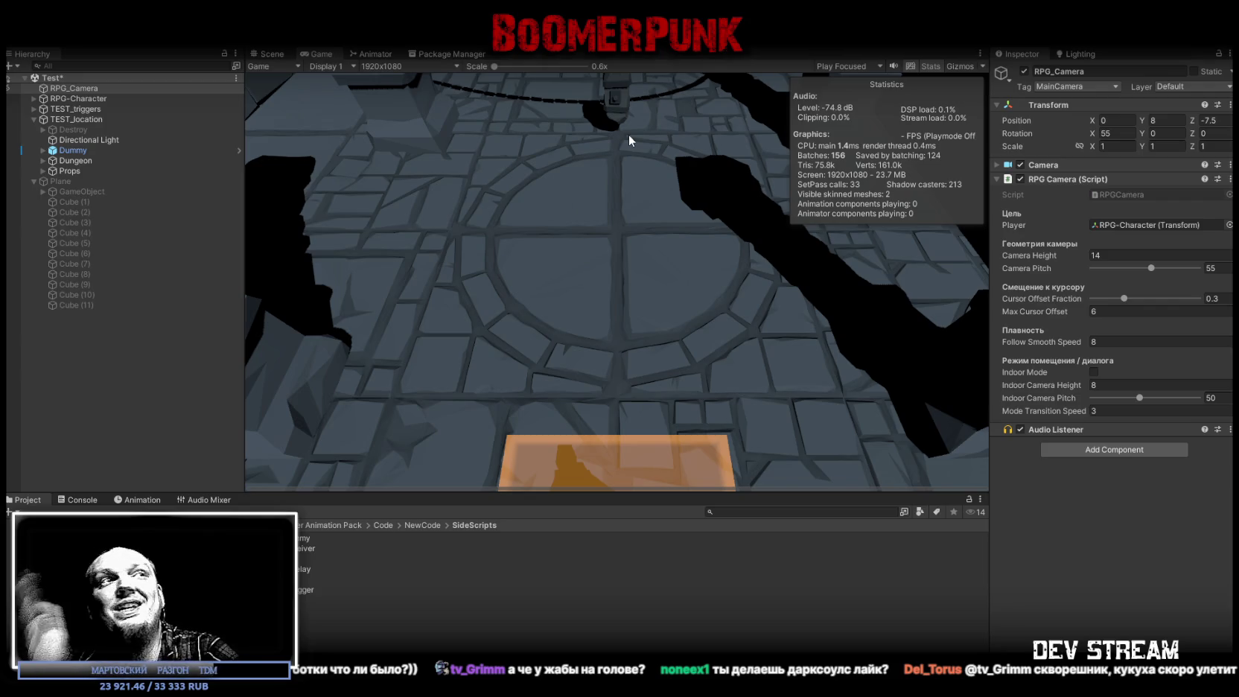
# Restart Play mode and walk the character off the orange tile with D, W and A
pyautogui.click(693, 174)
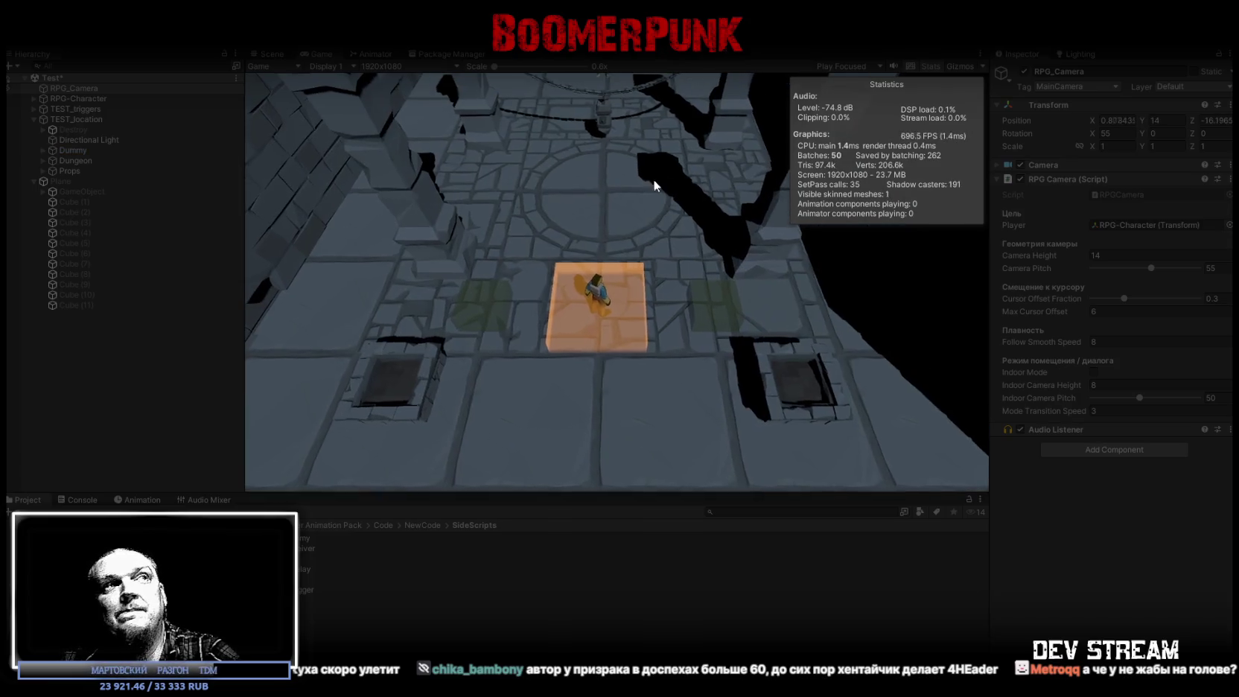
pyautogui.press('d')
pyautogui.press('w')
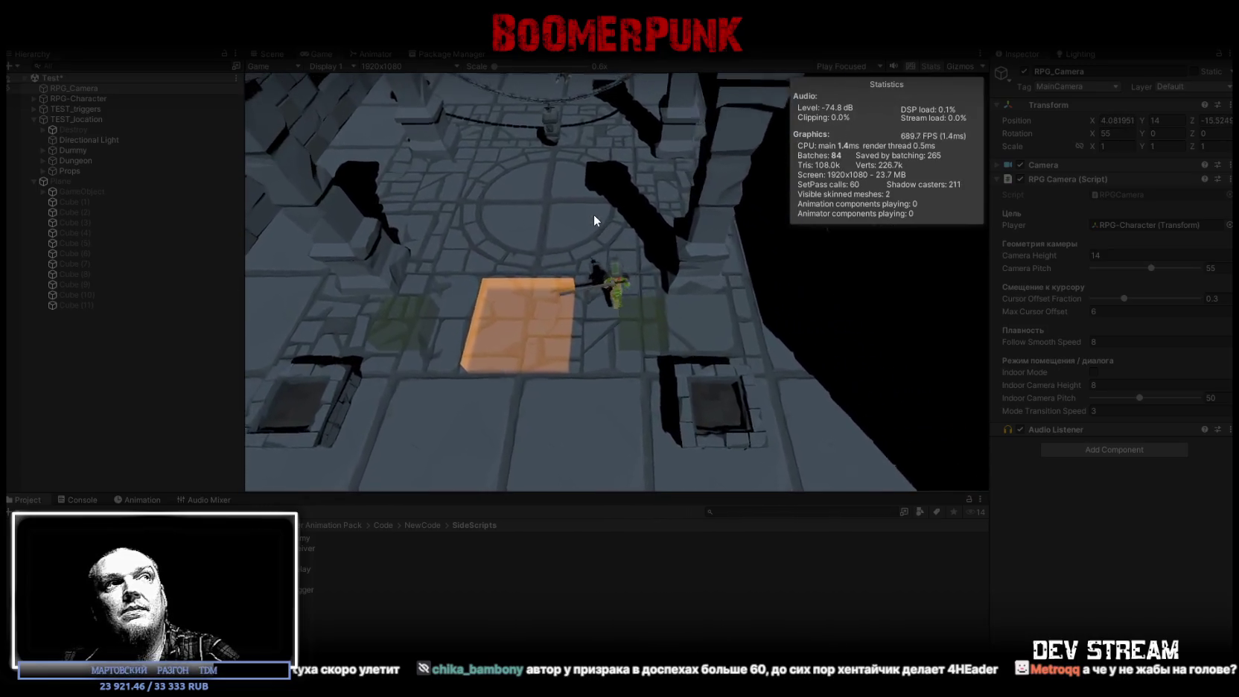
pyautogui.press('a')
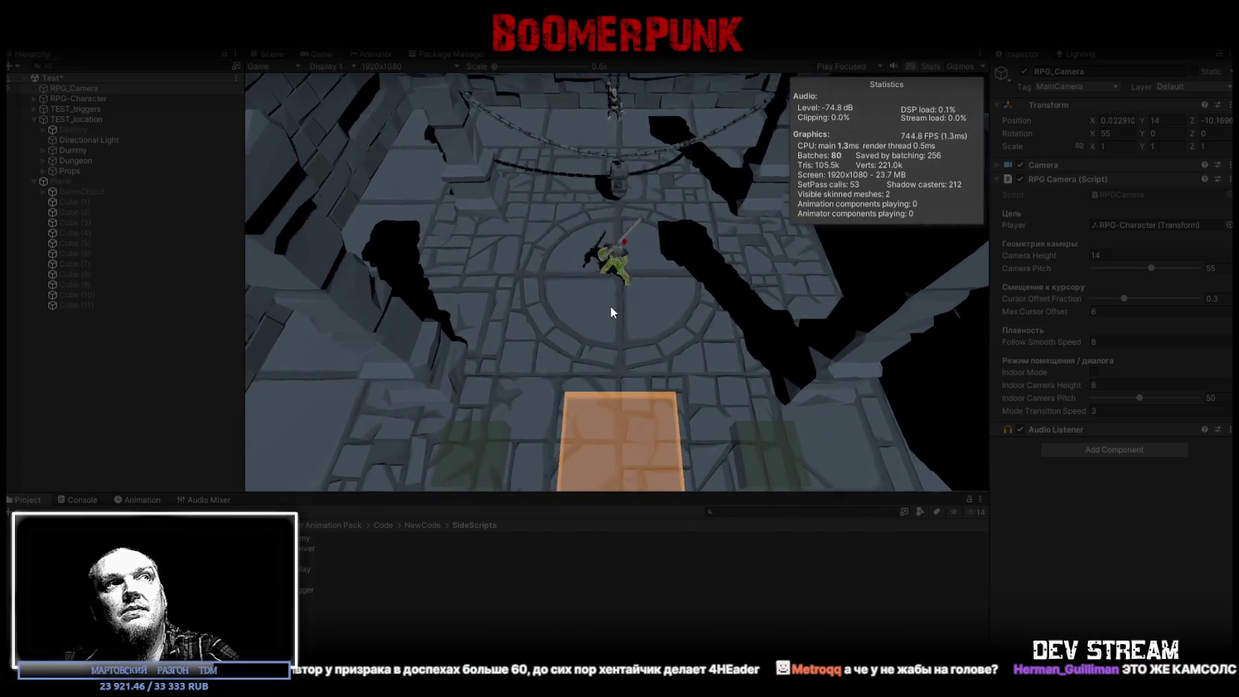
pyautogui.press('w')
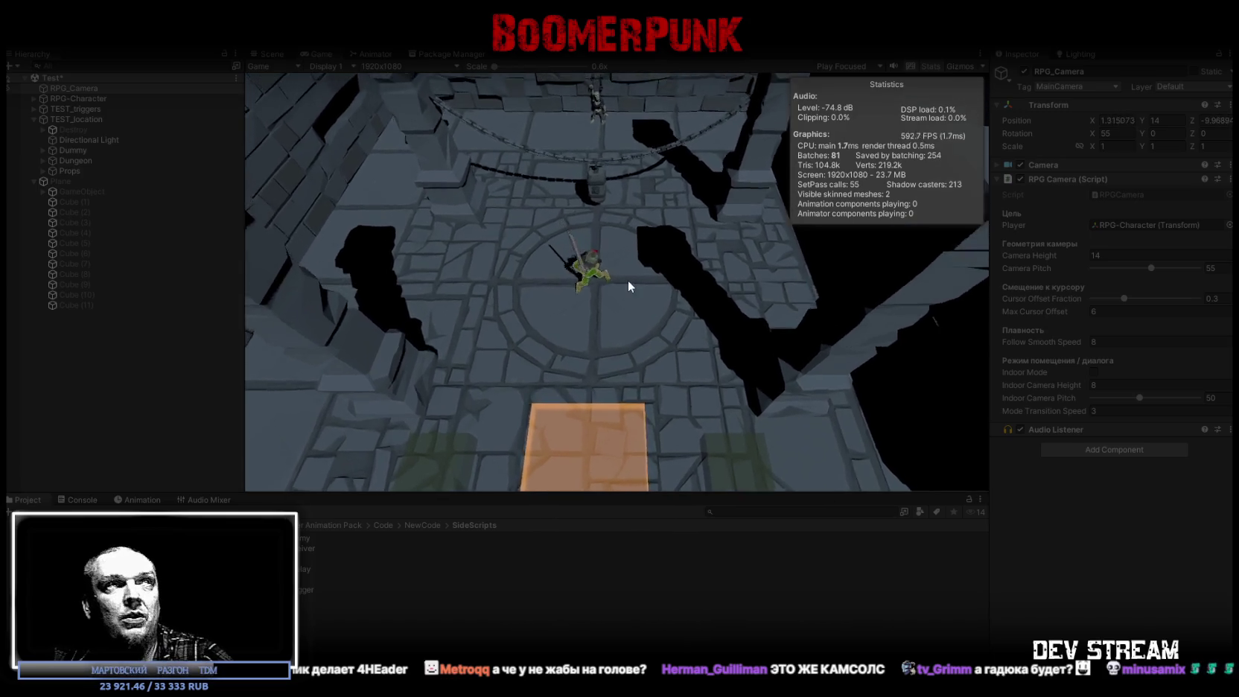
# Click-move the character around the dungeon room, past its edges and along the back wall
pyautogui.click(629, 278)
pyautogui.click(540, 255)
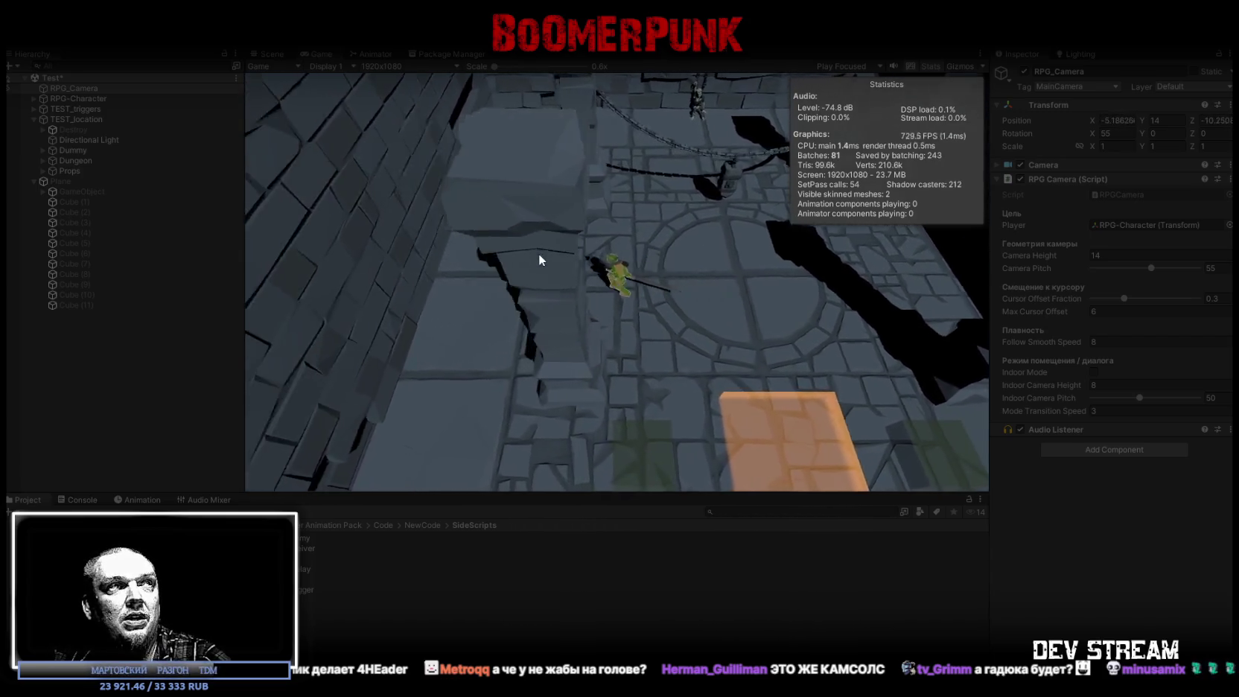
pyautogui.click(646, 258)
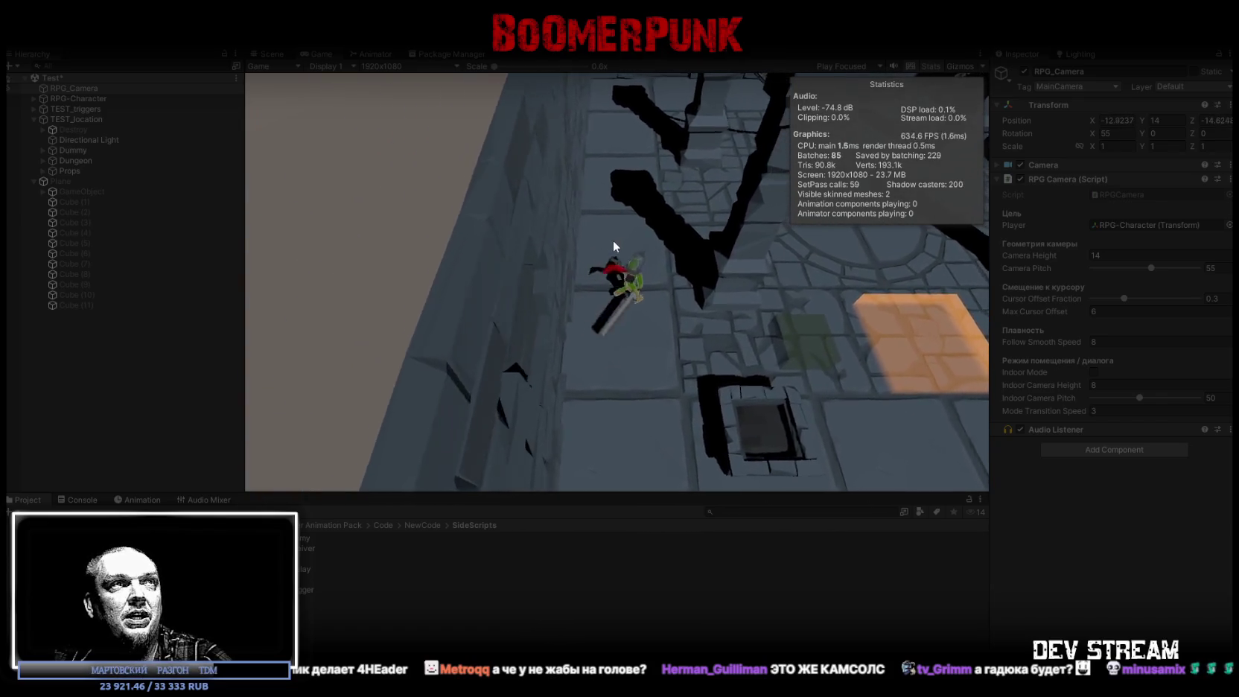
pyautogui.click(656, 298)
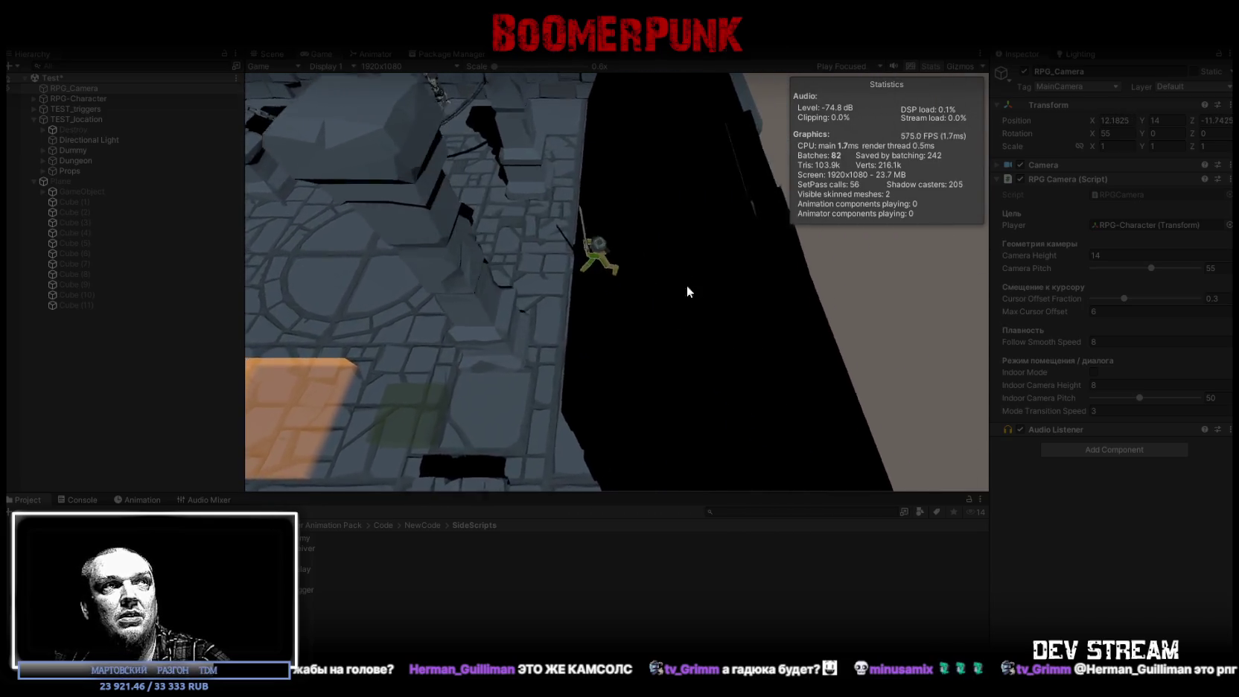
pyautogui.click(632, 223)
pyautogui.click(583, 317)
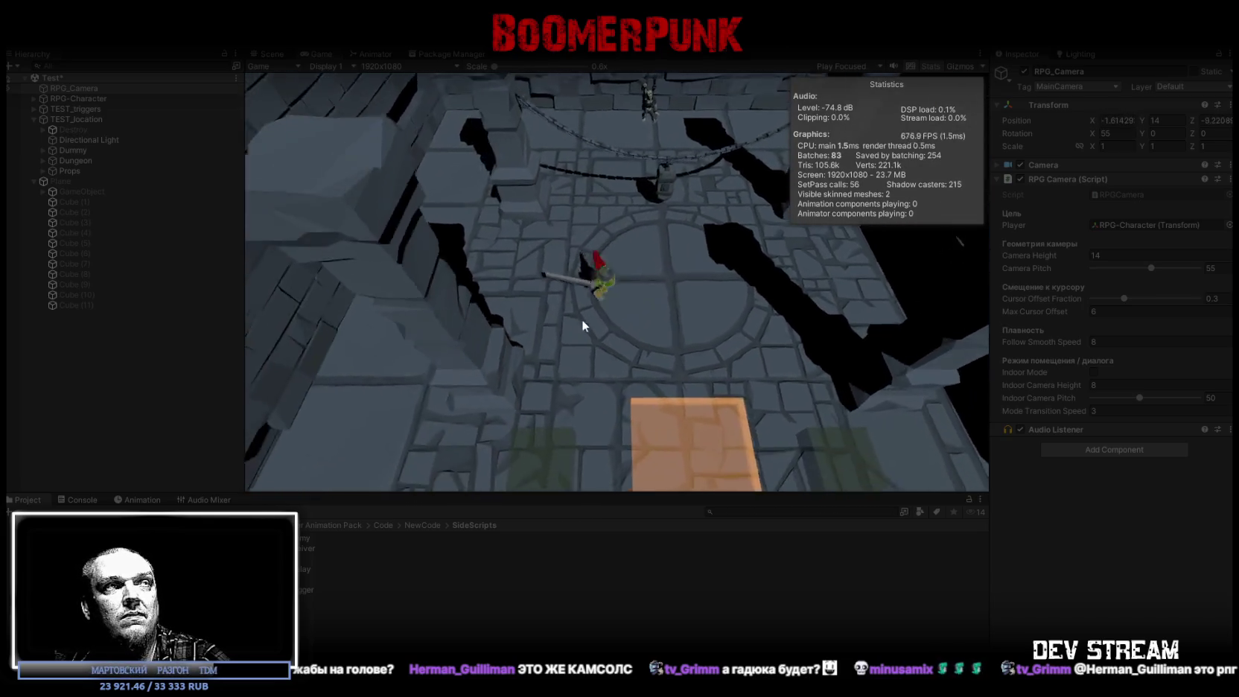
pyautogui.click(721, 273)
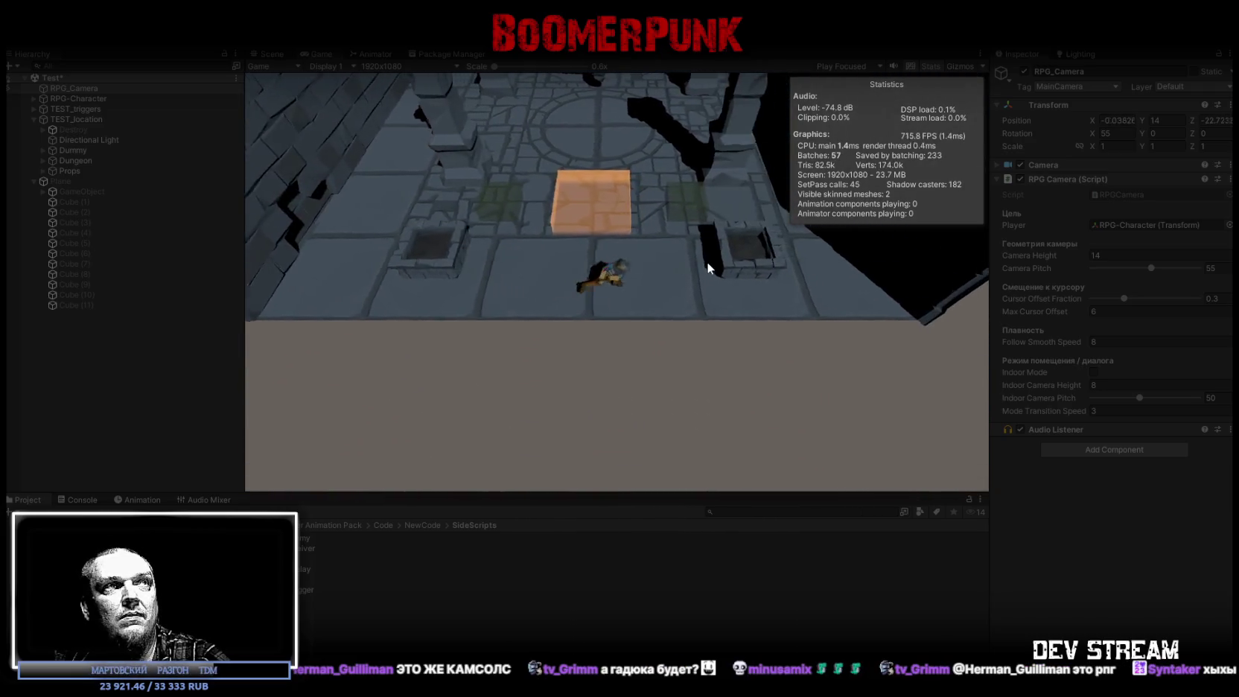
pyautogui.click(600, 275)
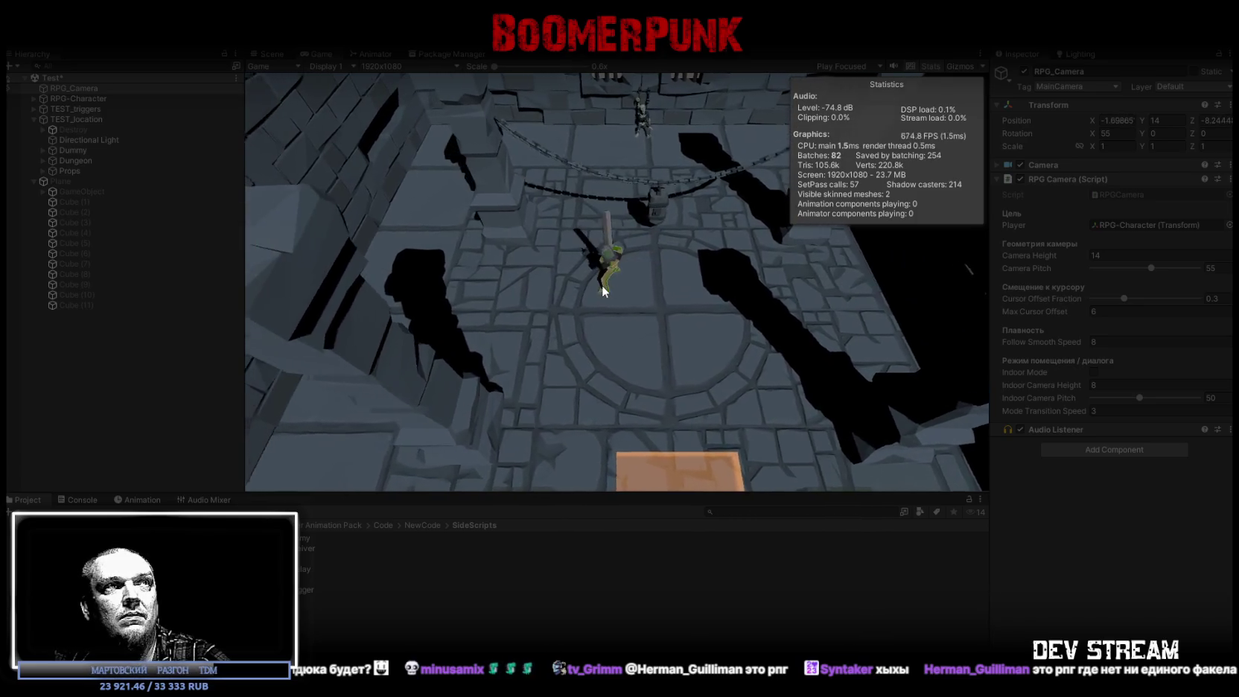
pyautogui.click(668, 294)
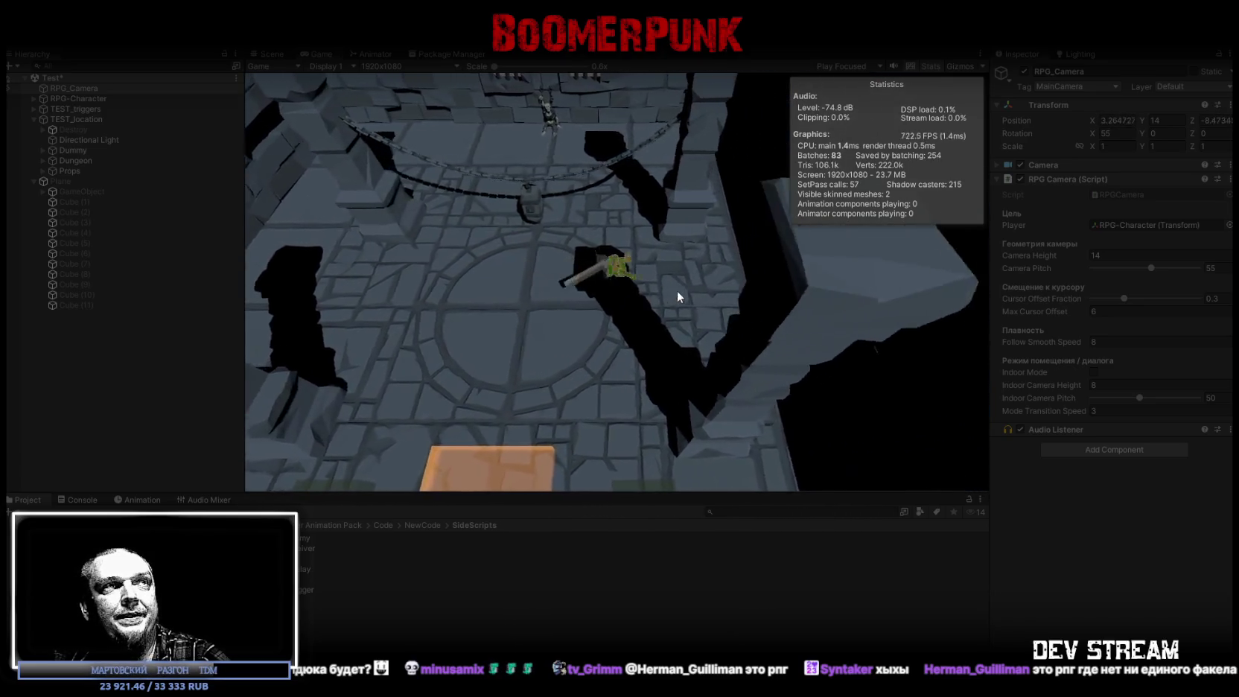
pyautogui.click(622, 214)
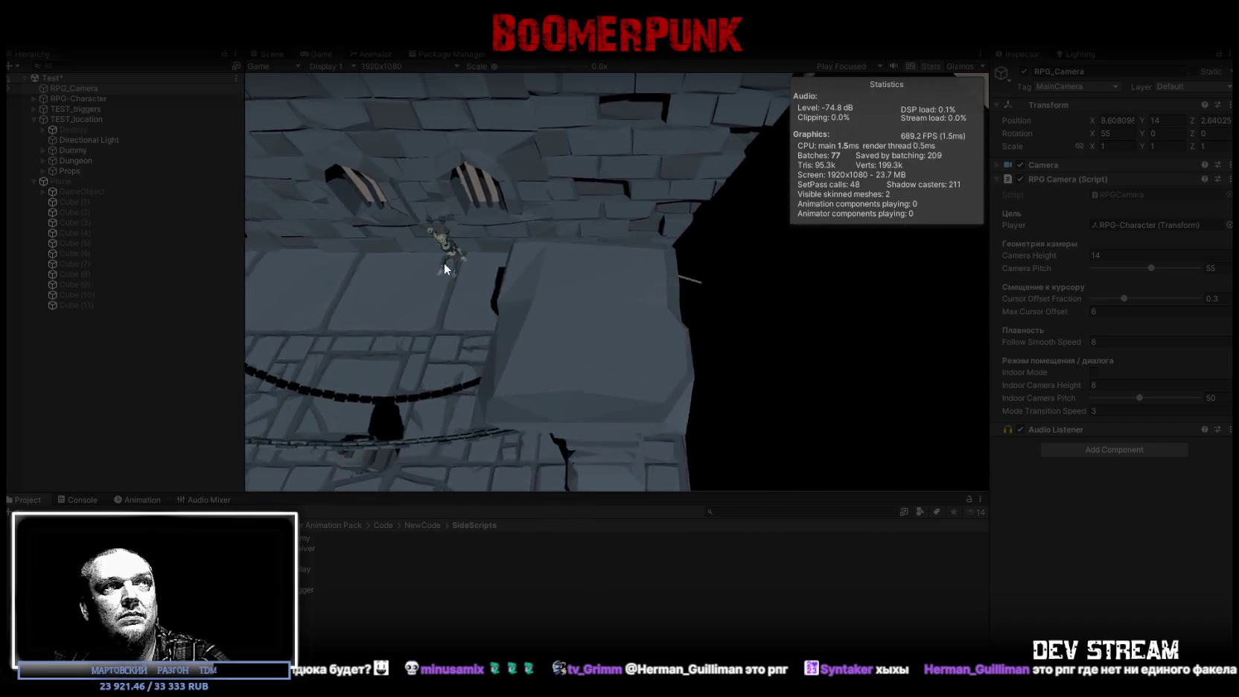
pyautogui.click(445, 265)
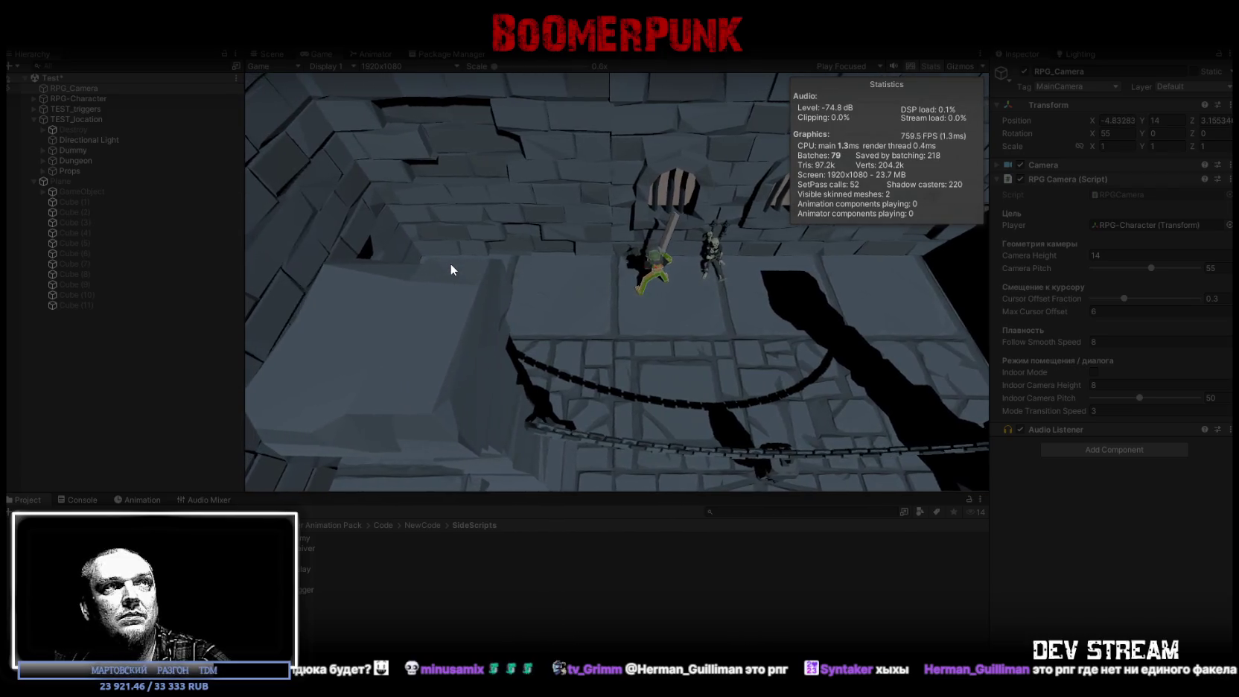
# Move the character beside the dummy and swing its sword at it several times
pyautogui.click(687, 217)
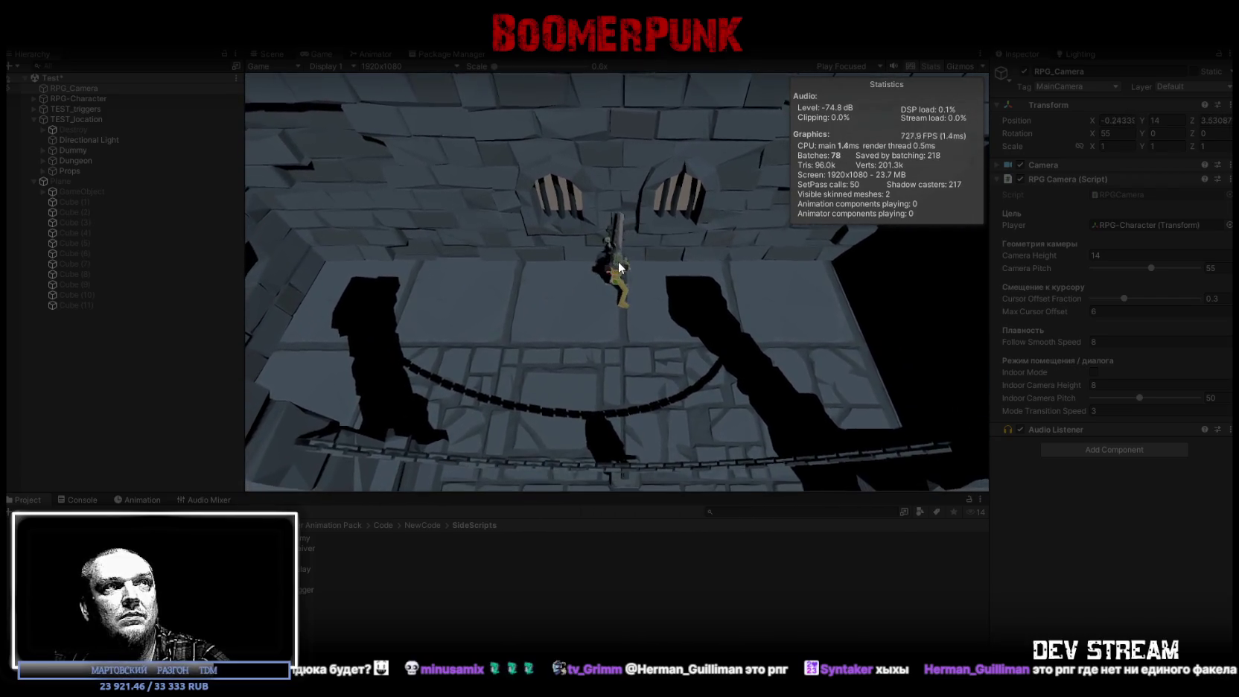
pyautogui.click(620, 263)
pyautogui.click(616, 400)
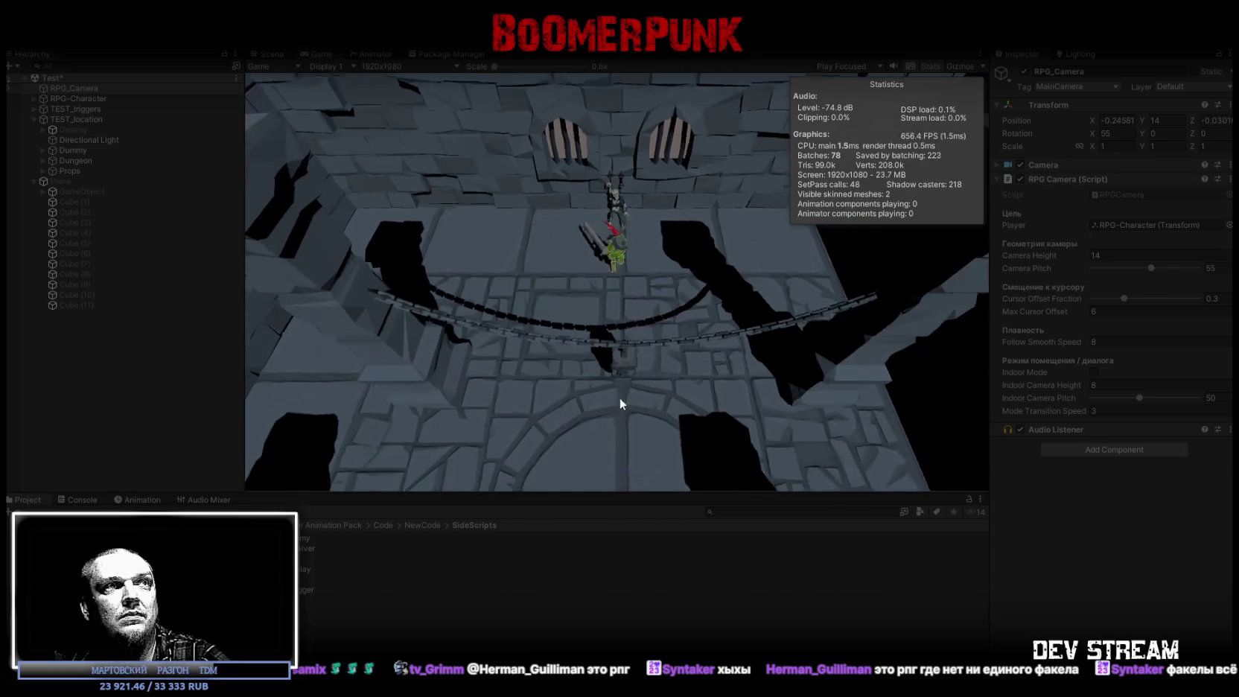
pyautogui.click(652, 268)
pyautogui.click(642, 226)
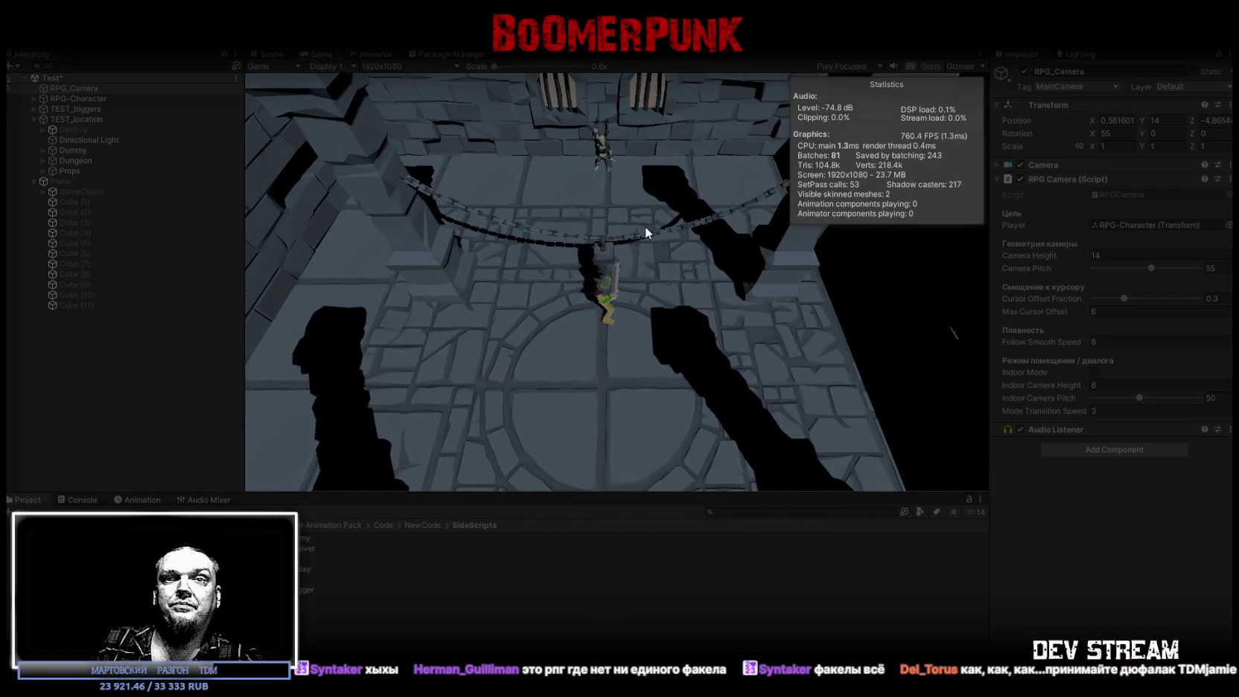
pyautogui.click(644, 227)
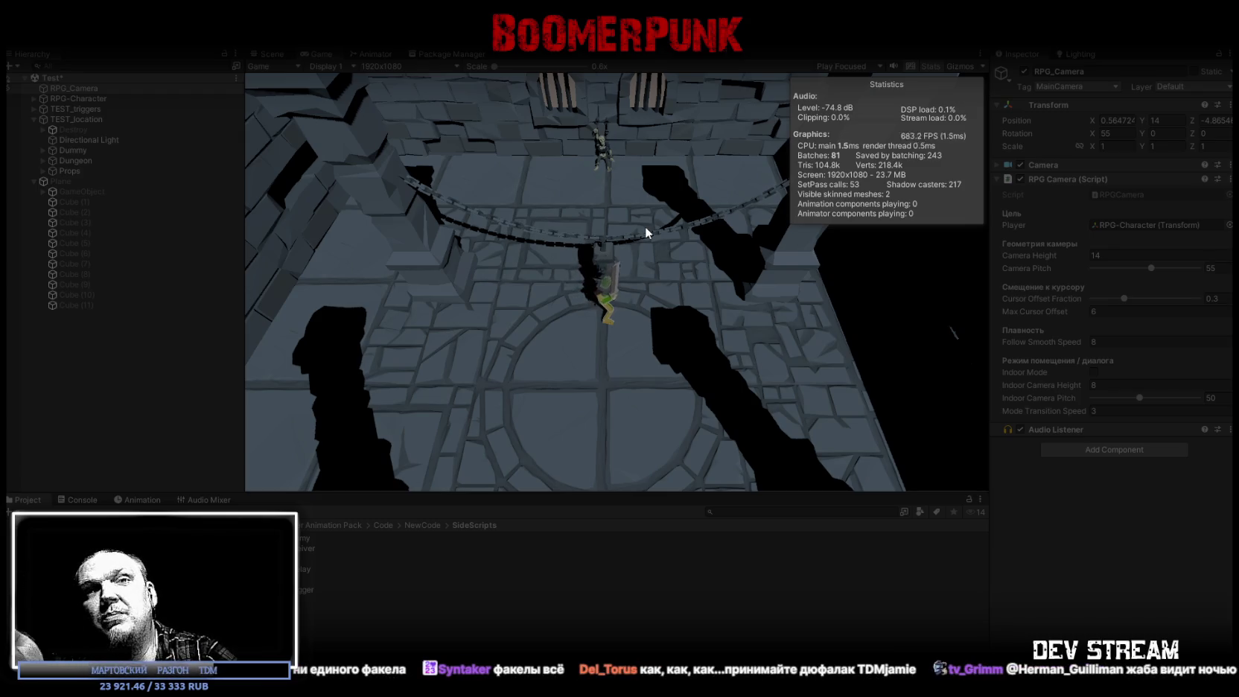
pyautogui.click(645, 226)
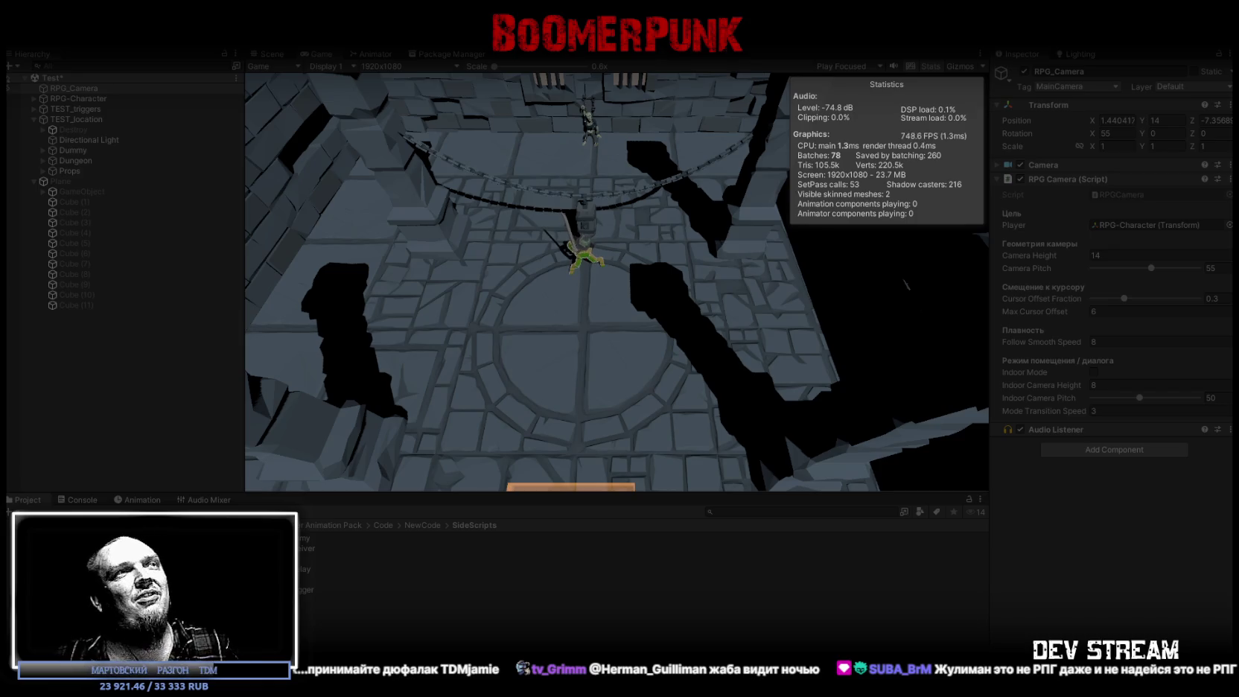
# Stop Play mode with Ctrl+P and orbit the Scene view around the dungeon room
pyautogui.press('w')
pyautogui.hotkey('ctrl', 'p')
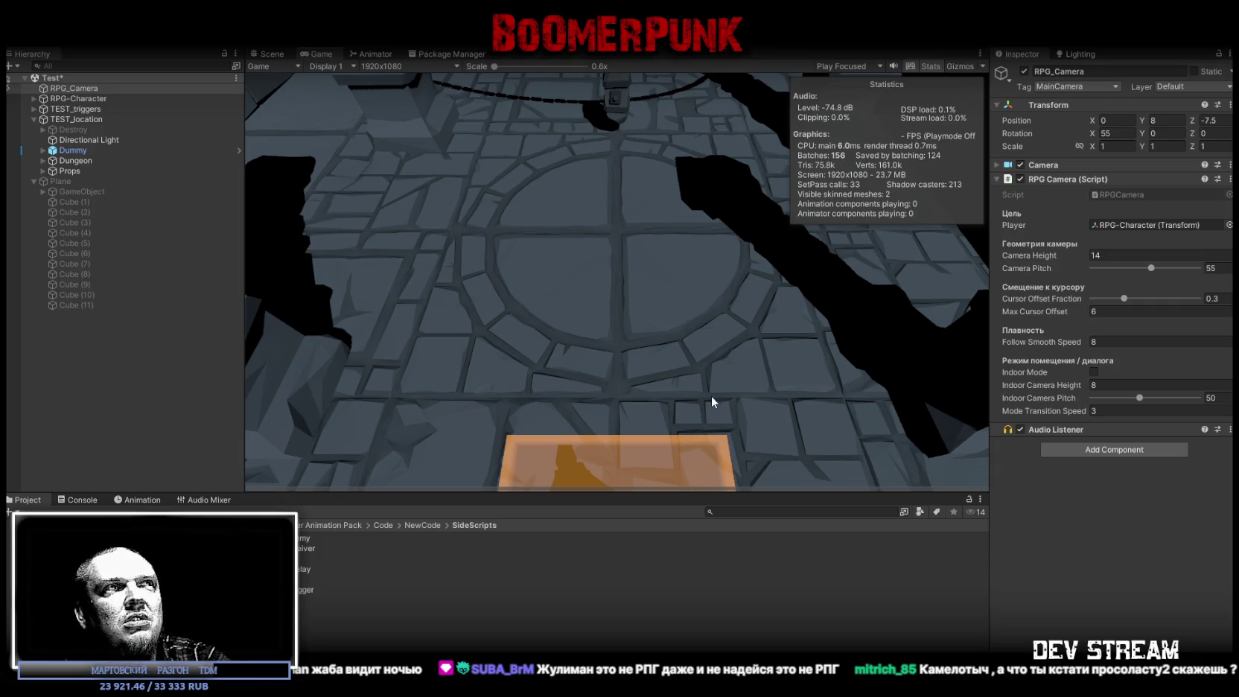
pyautogui.click(272, 54)
pyautogui.moveTo(608, 255); pyautogui.dragTo(672, 246)
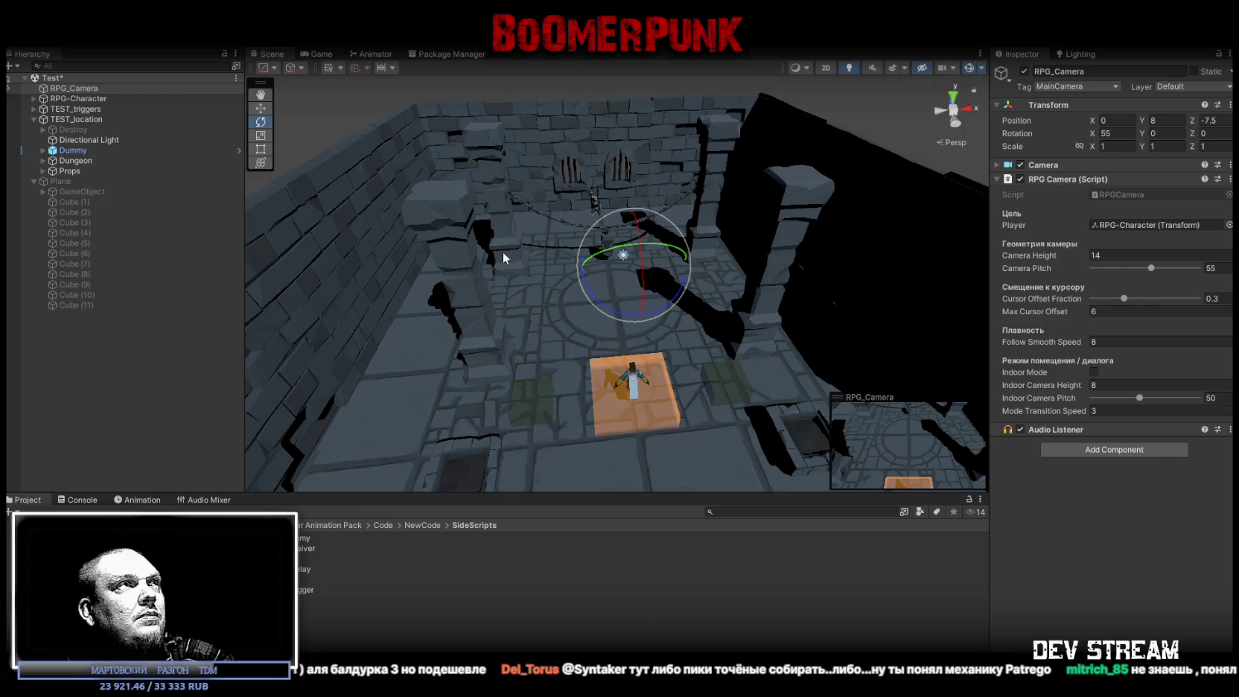
# Save the Test scene and open the RPG_GunHitboxRelay script in Visual Studio
pyautogui.hotkey('ctrl', 's')
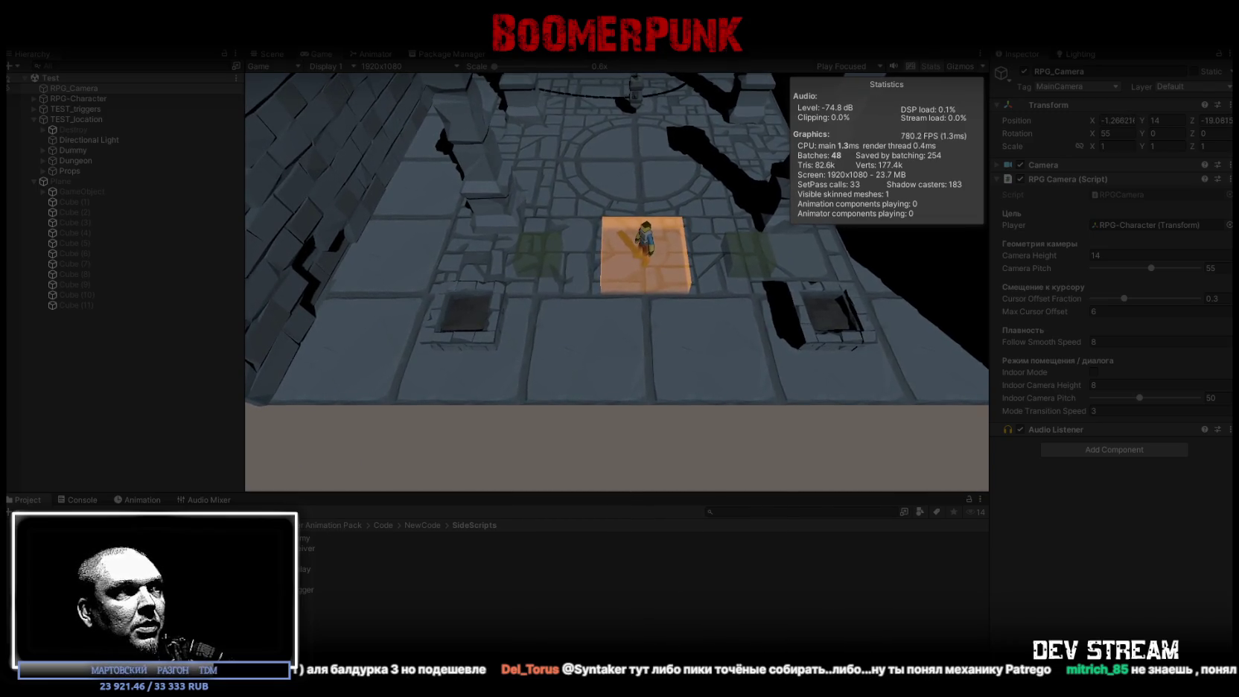
pyautogui.doubleClick(387, 568)
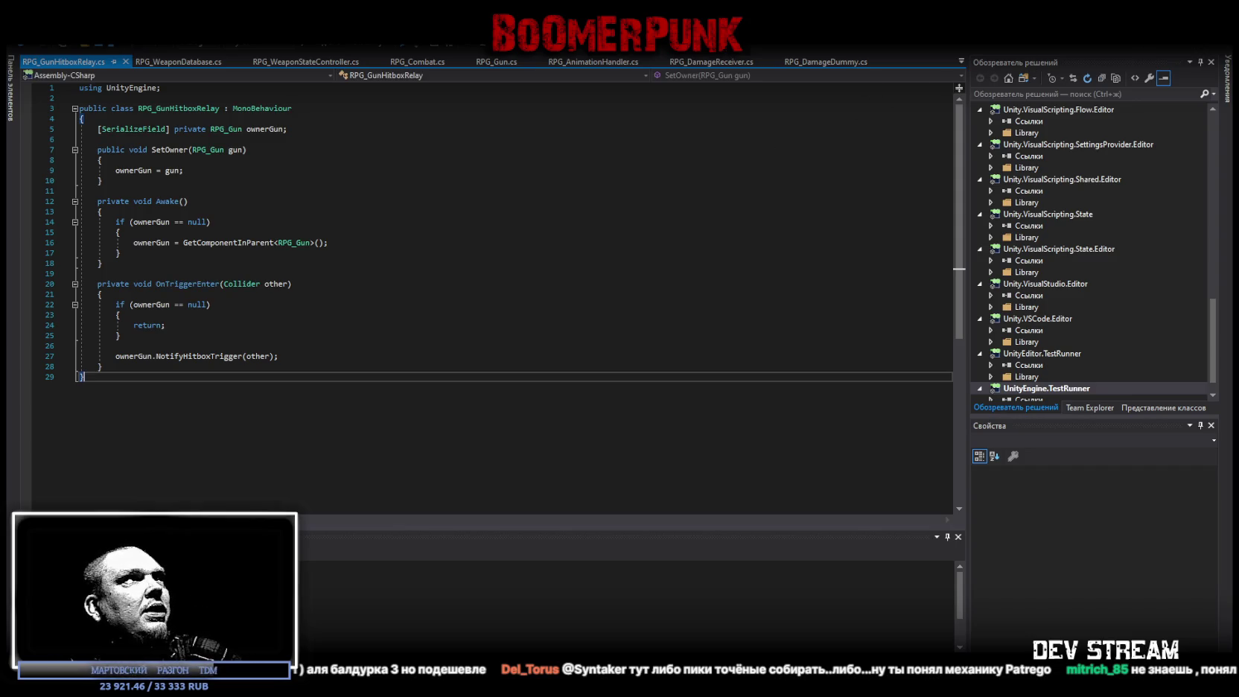
# Look over the RPG_GunHitboxRelay code without changes, ending back in the running Unity editor
pyautogui.hotkey('alt', 'Tab')
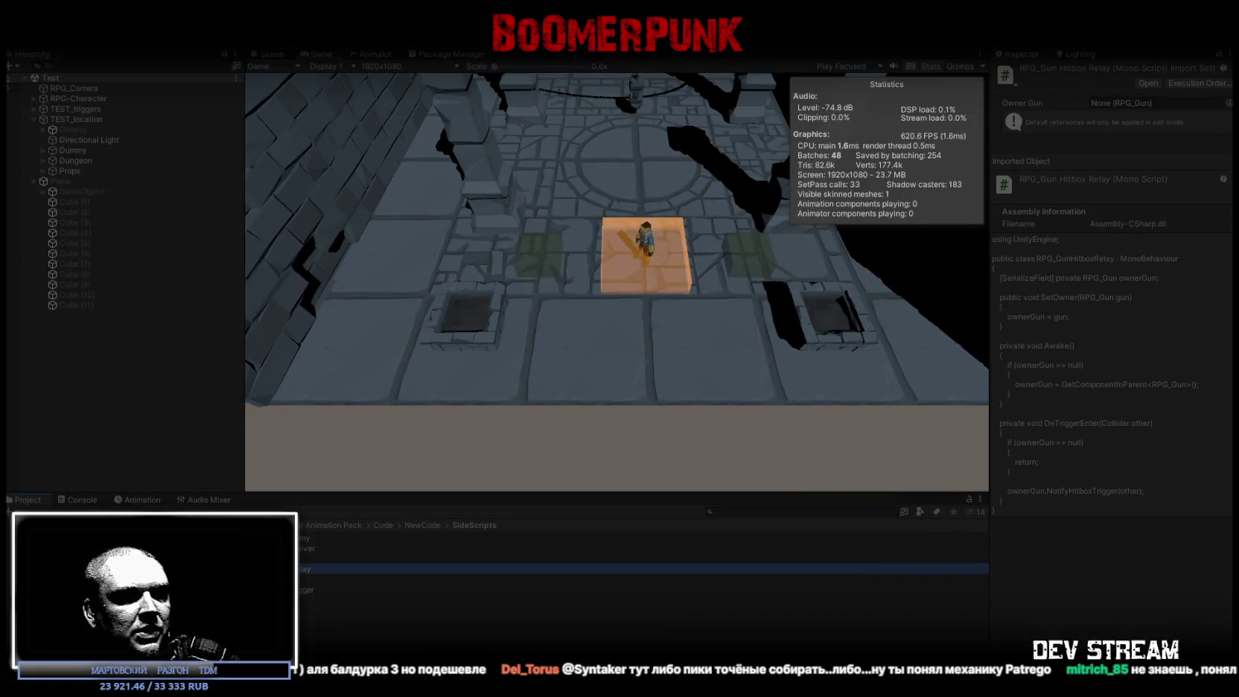
pyautogui.hotkey('alt', 'Tab')
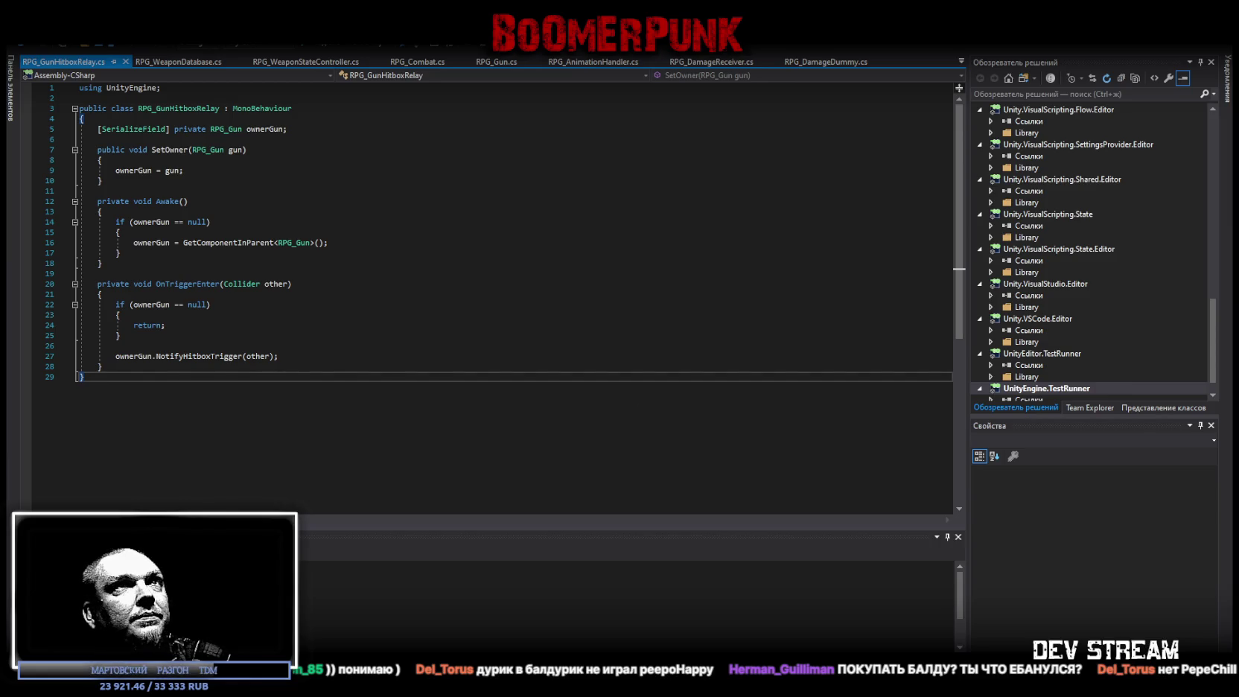
pyautogui.hotkey('alt', 'Tab')
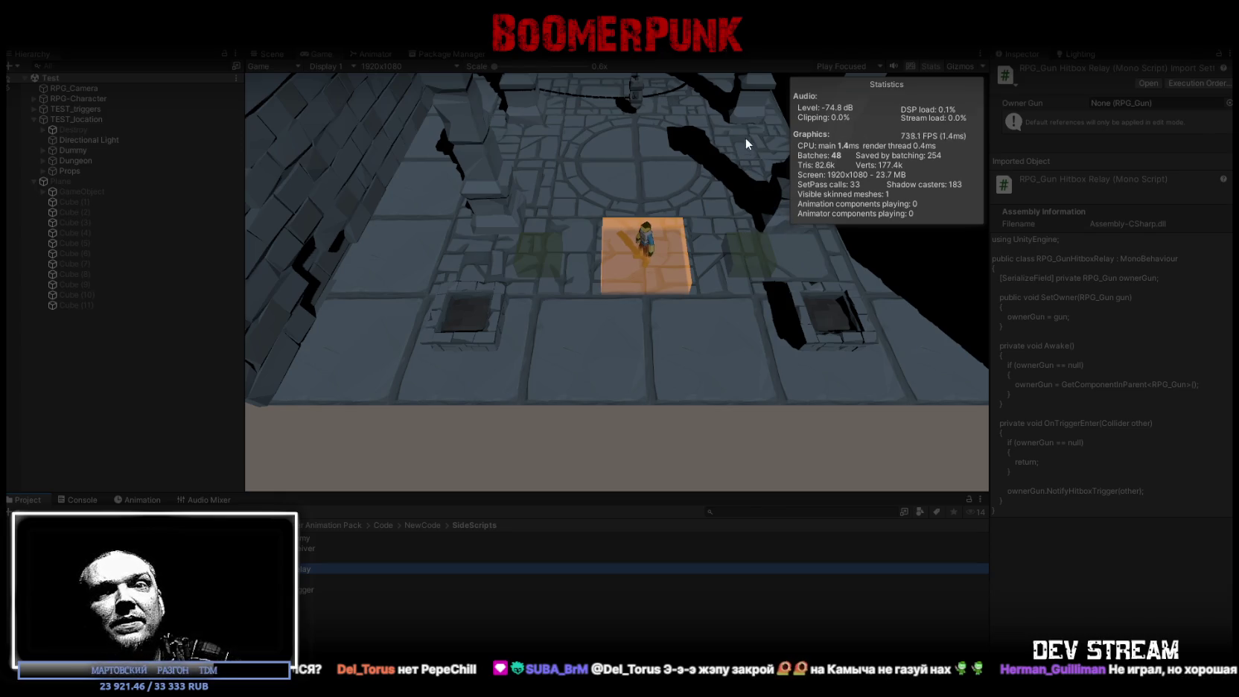
# Walk the character back and forth across the orange safe-zone tile to trigger the unequip
pyautogui.press('d')
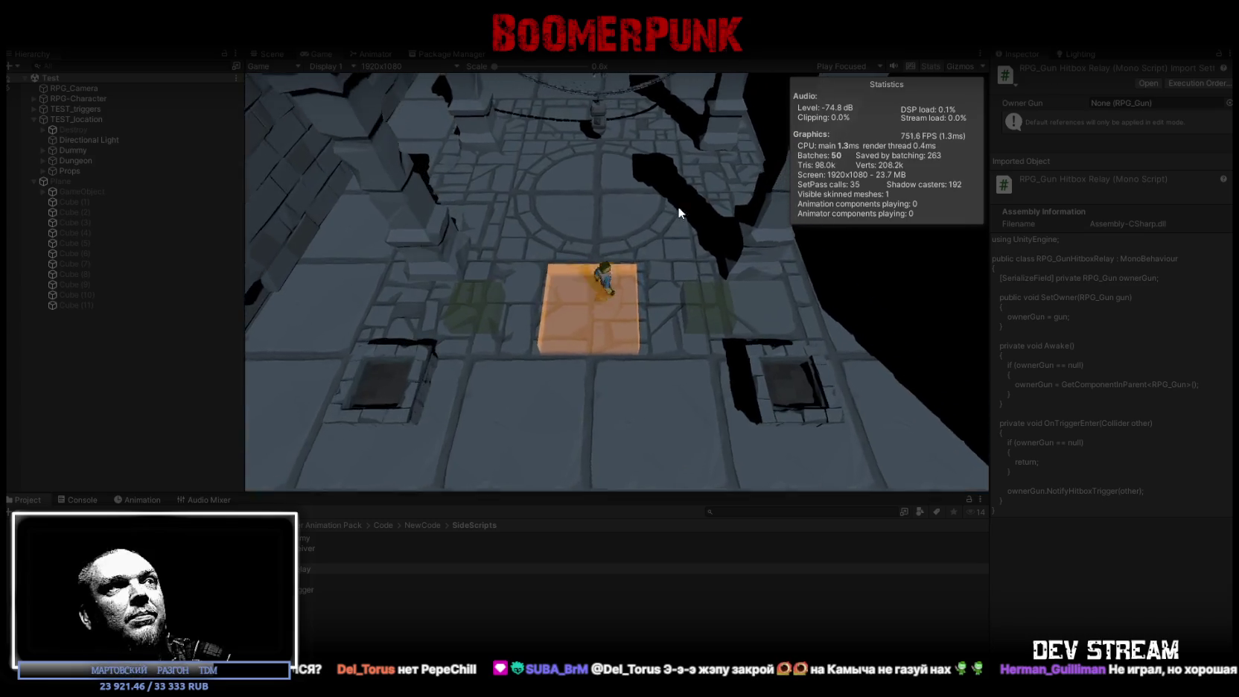
pyautogui.press('w')
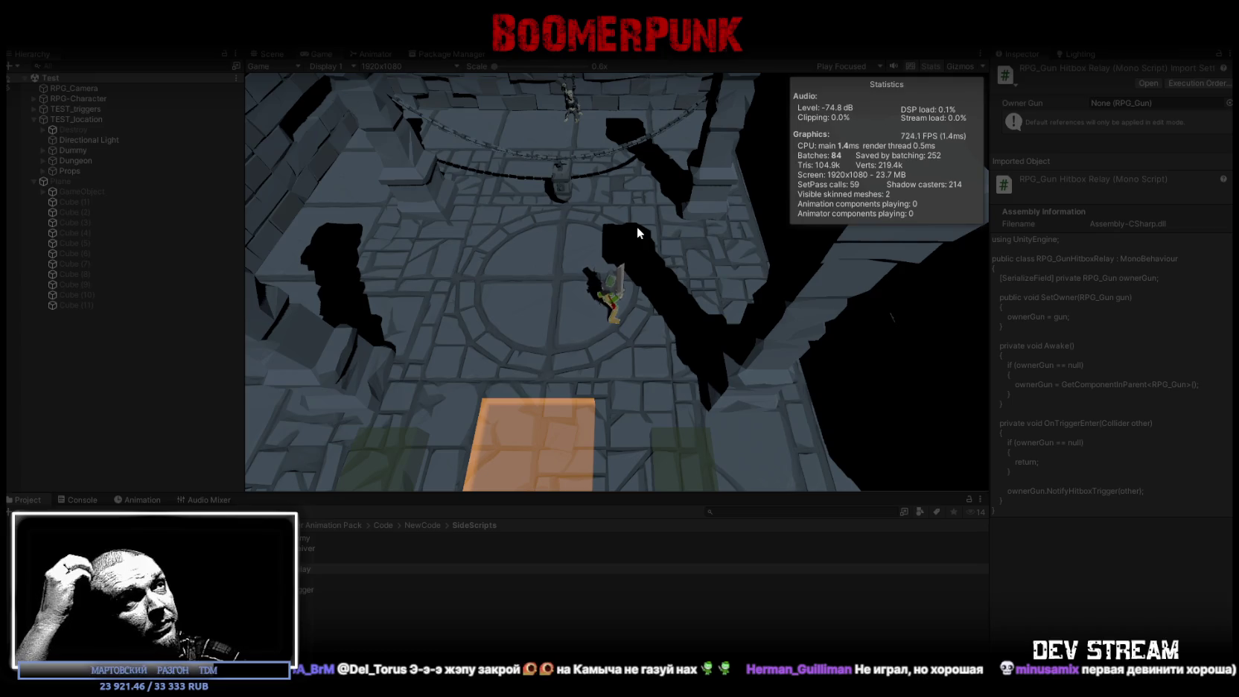
pyautogui.press('s')
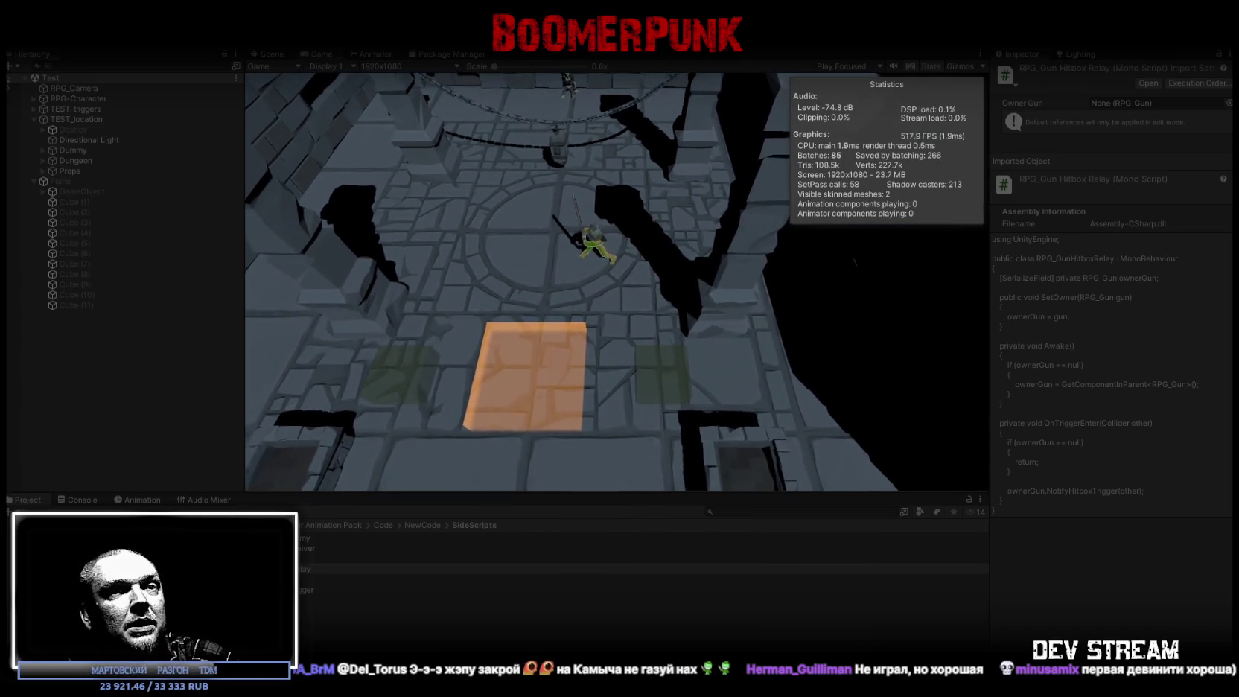
pyautogui.press('a')
pyautogui.press('d')
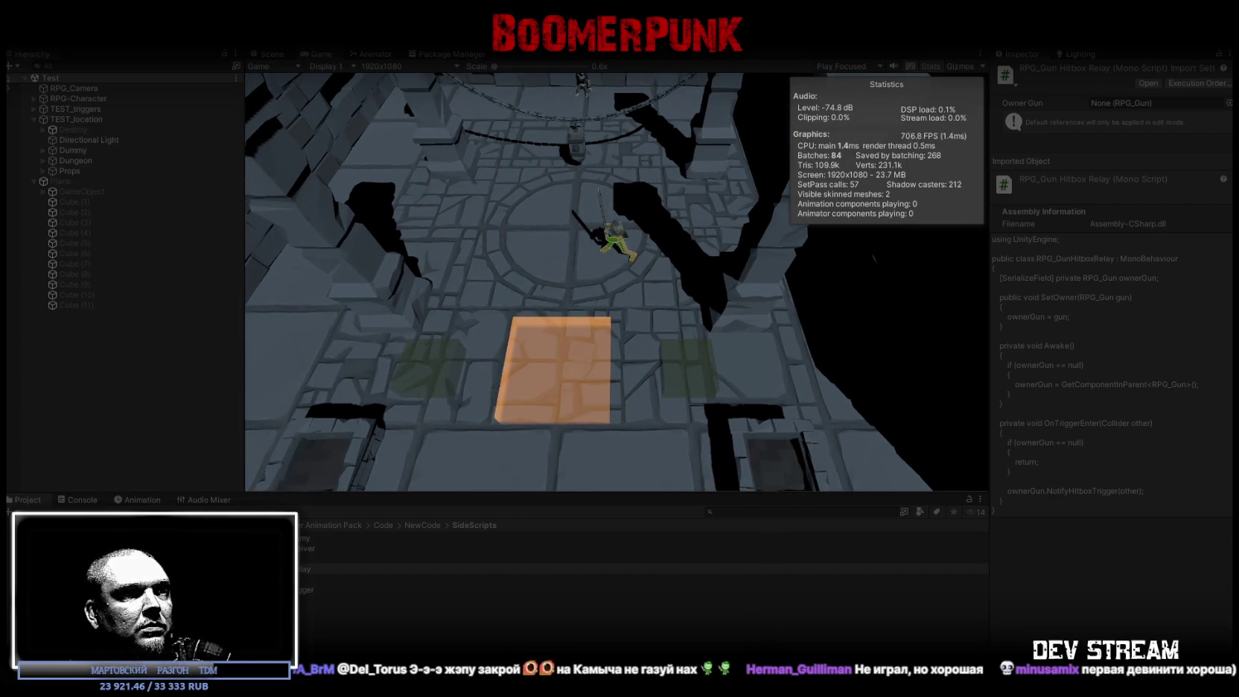
pyautogui.press('w')
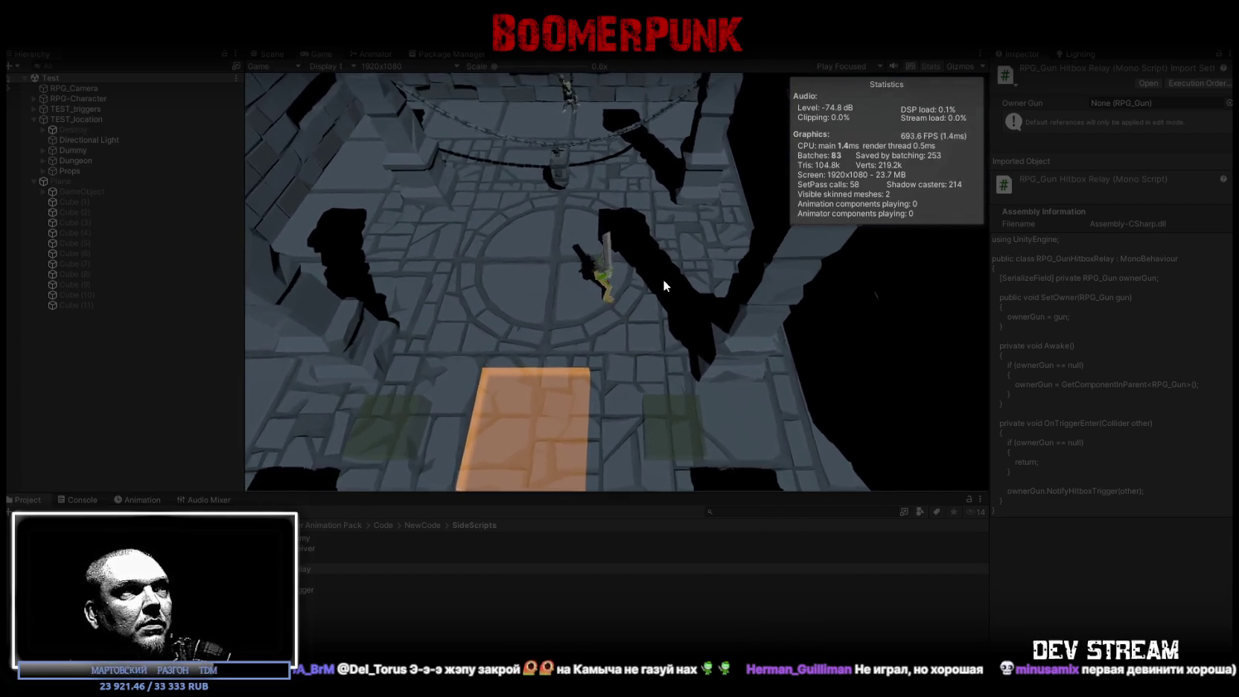
pyautogui.press('s')
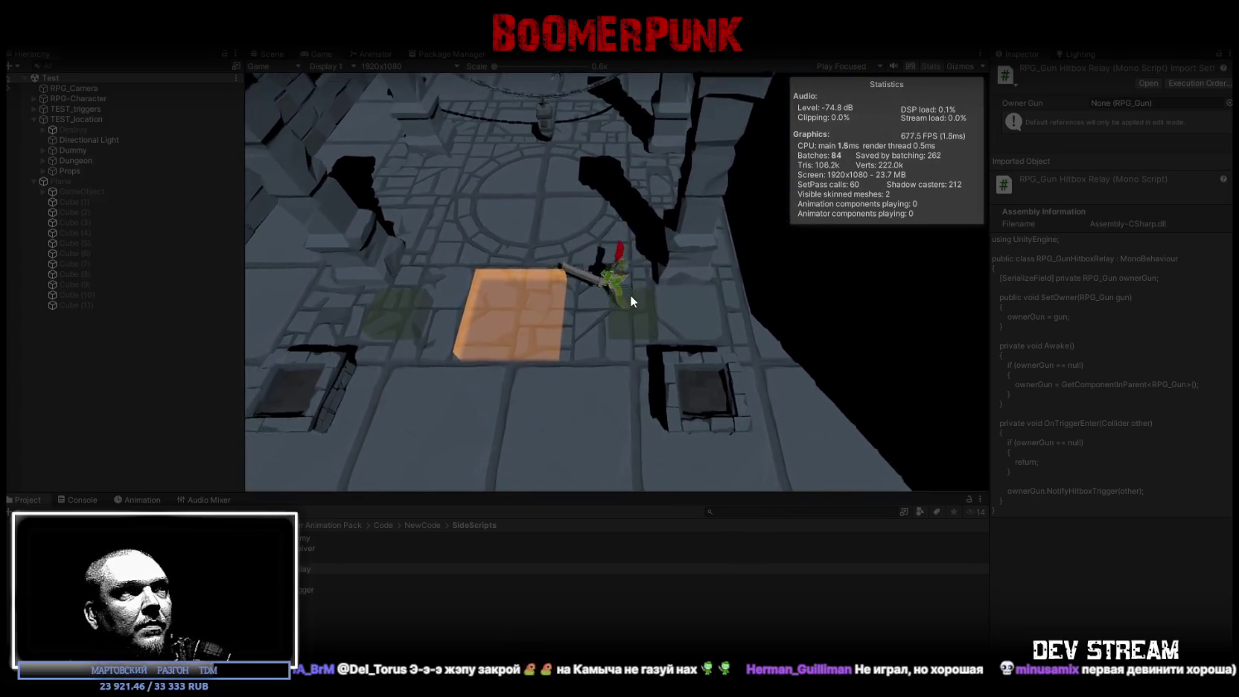
pyautogui.press('a')
pyautogui.press('w')
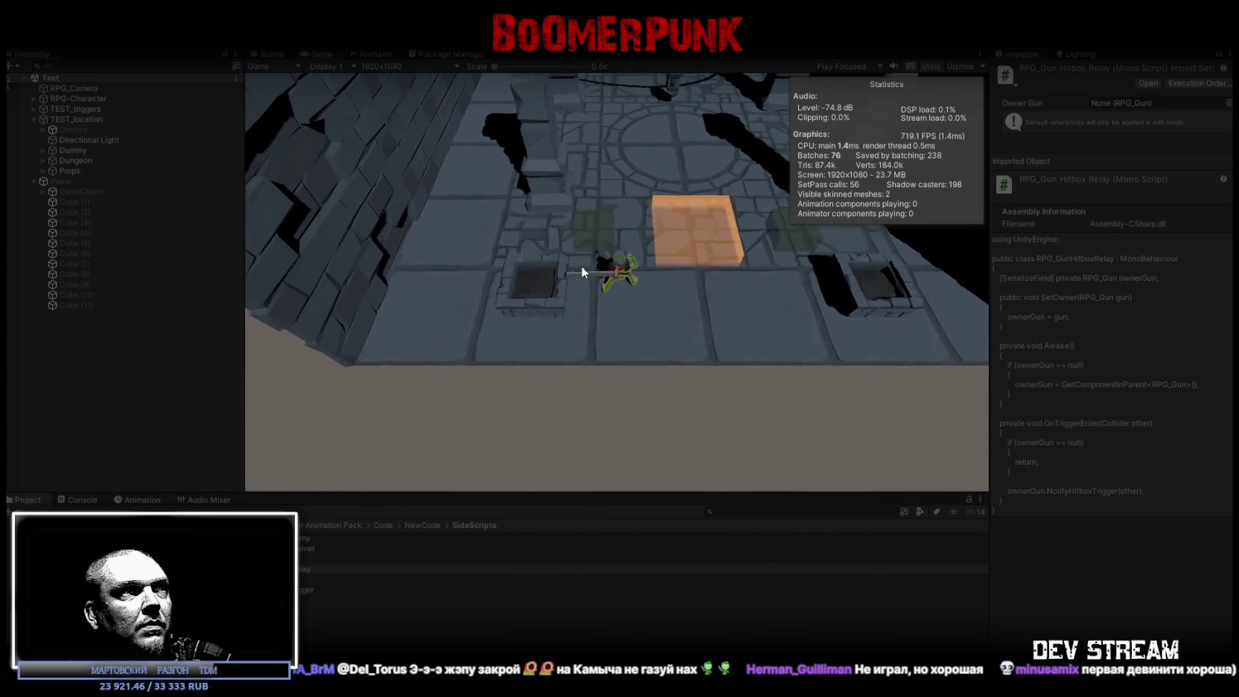
pyautogui.press('w')
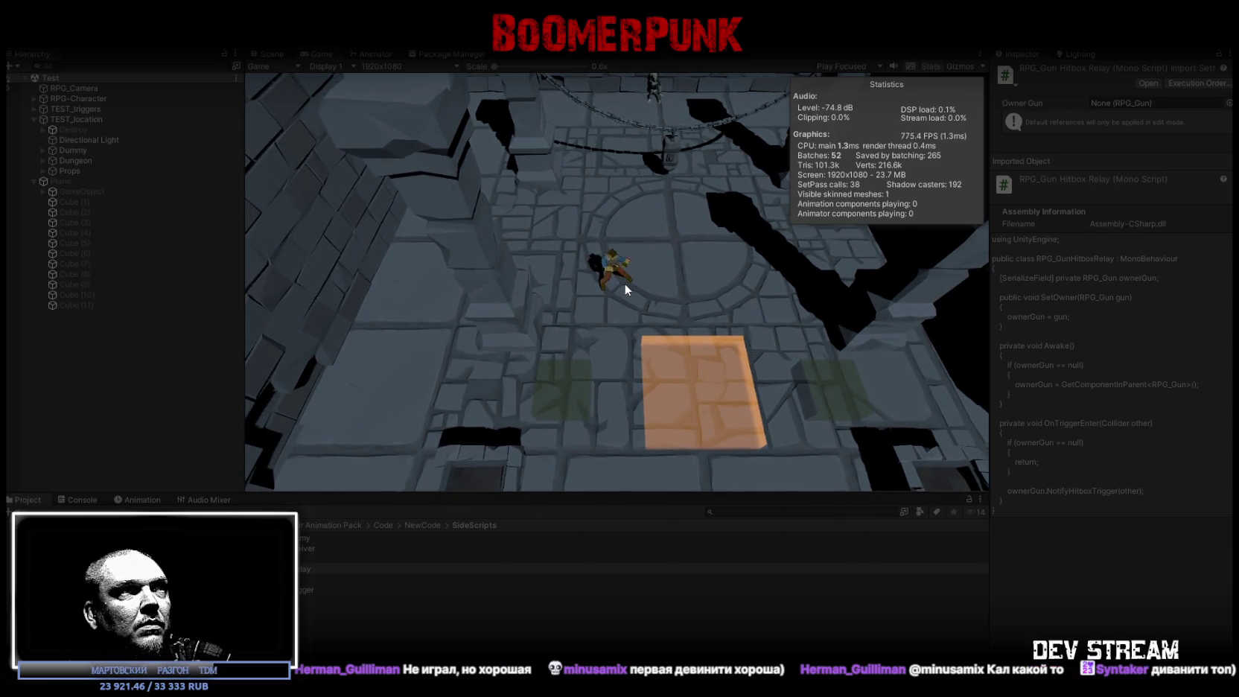
# Roam the room unarmed, rolling with Space and walking east and west across the floor circle
pyautogui.press('d')
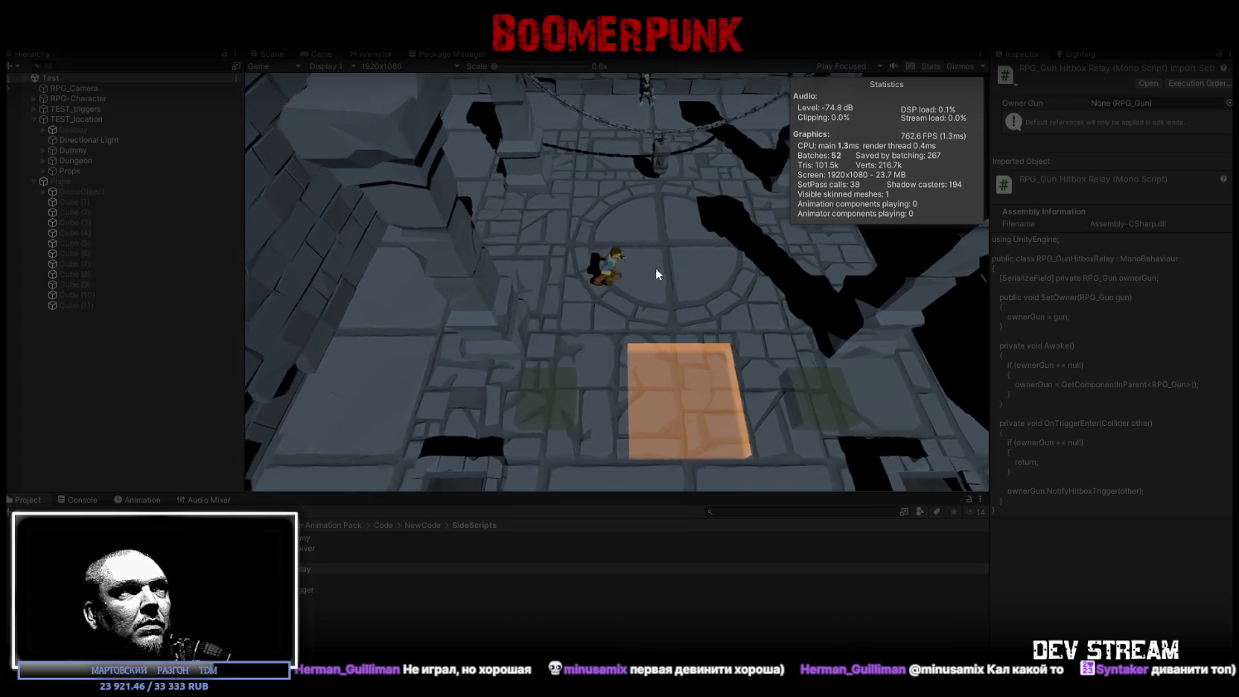
pyautogui.press('a')
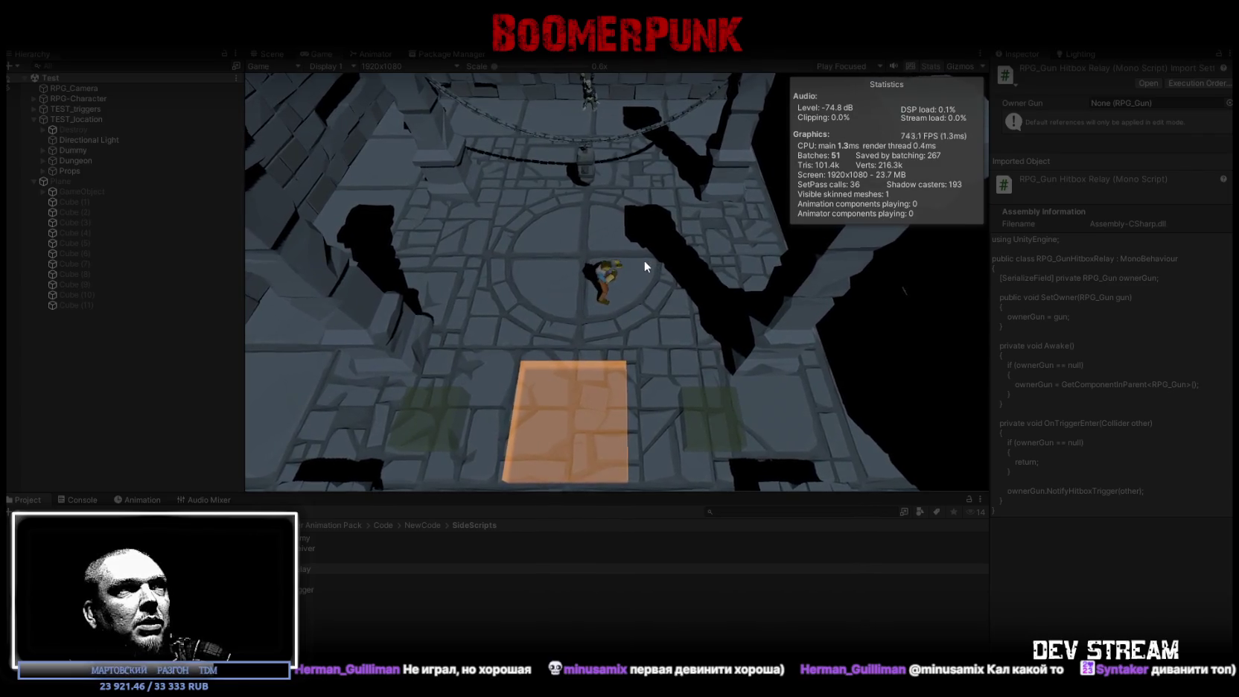
pyautogui.press('space')
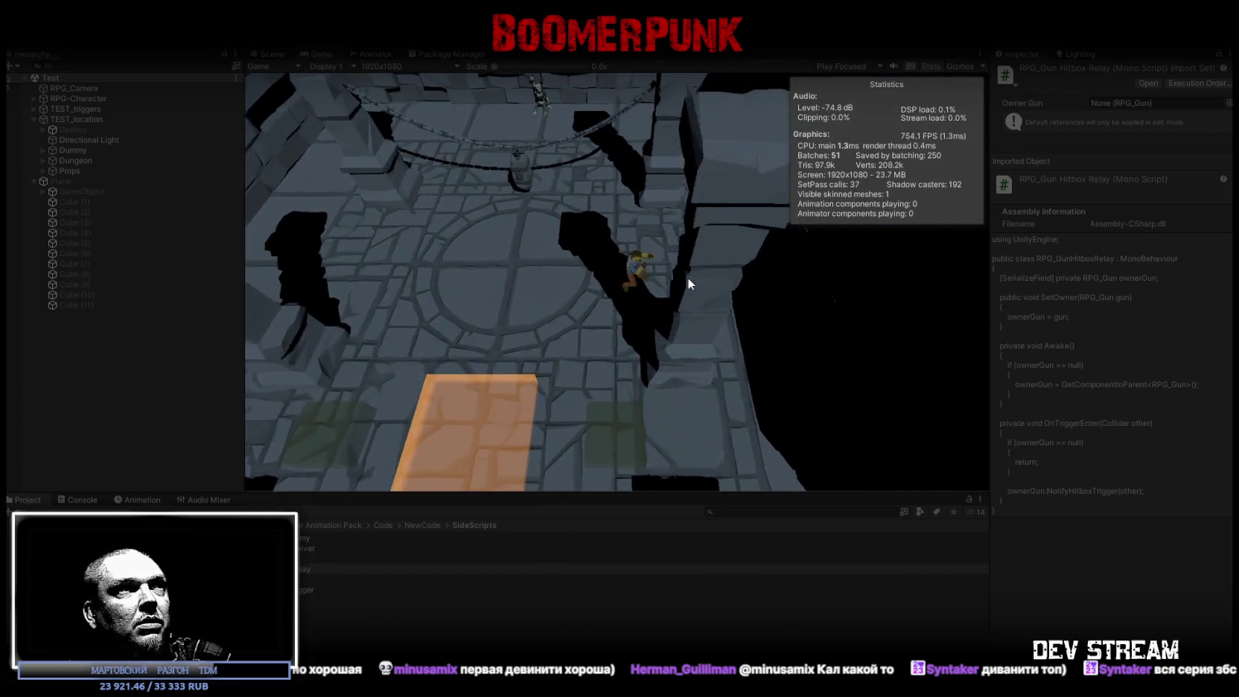
pyautogui.press('space')
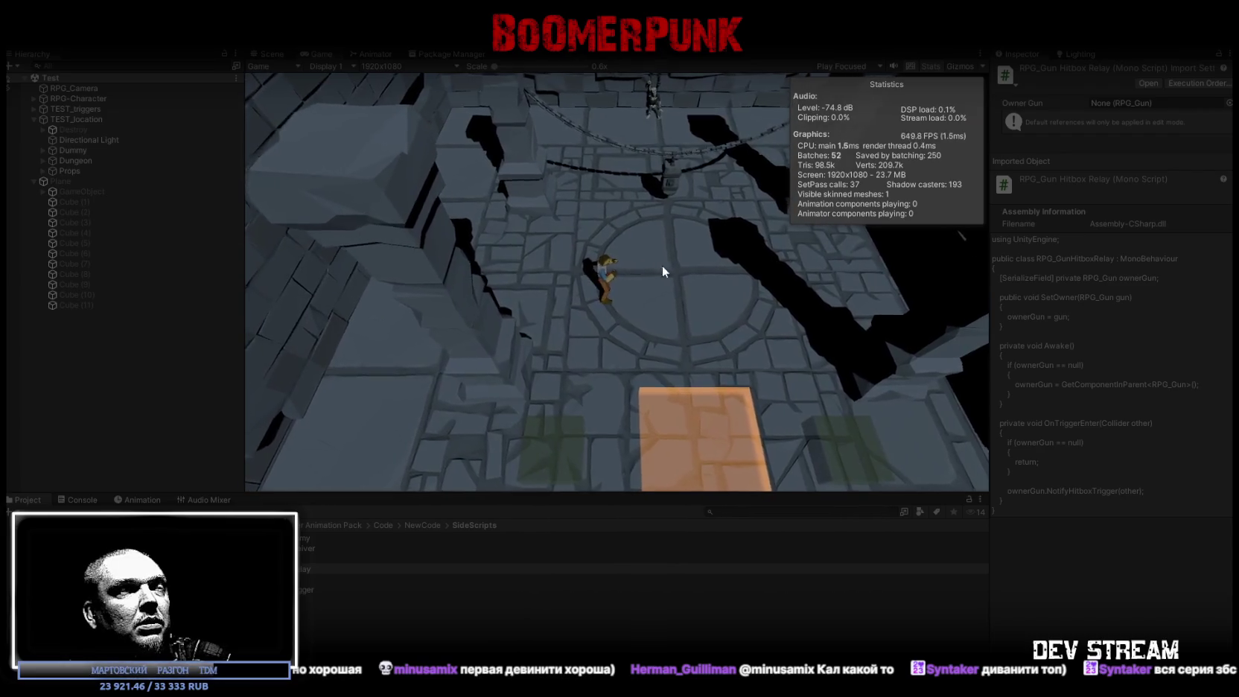
pyautogui.press('a')
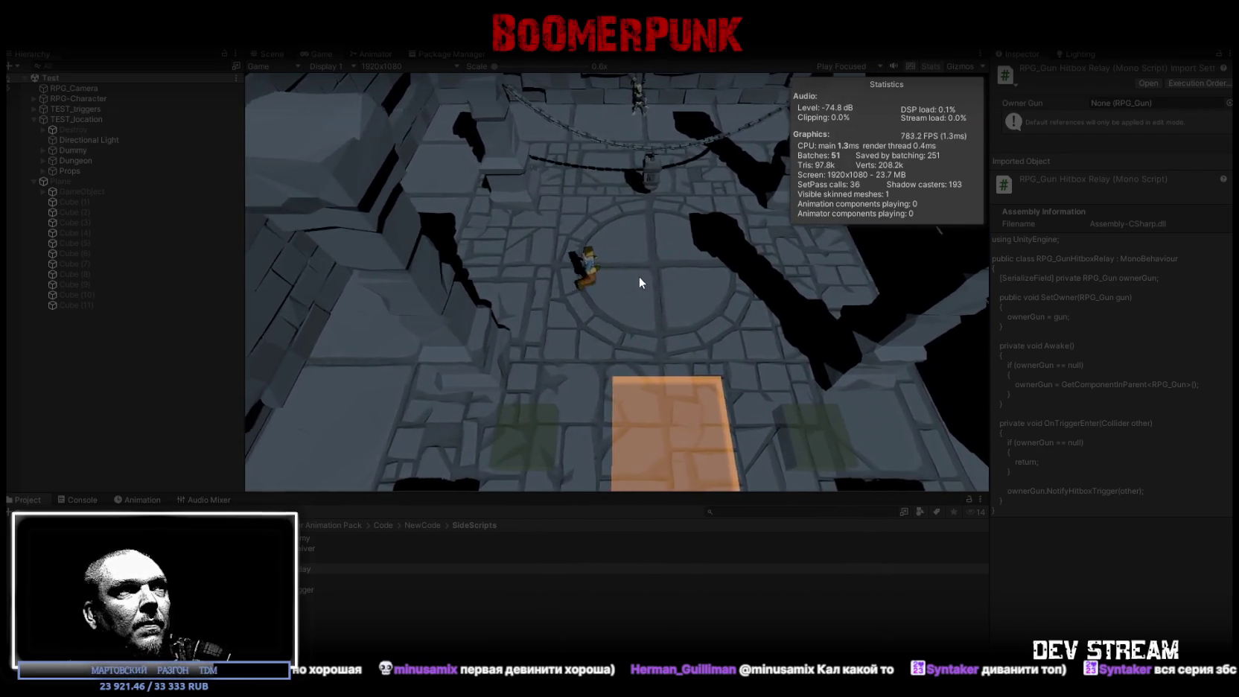
pyautogui.press('w')
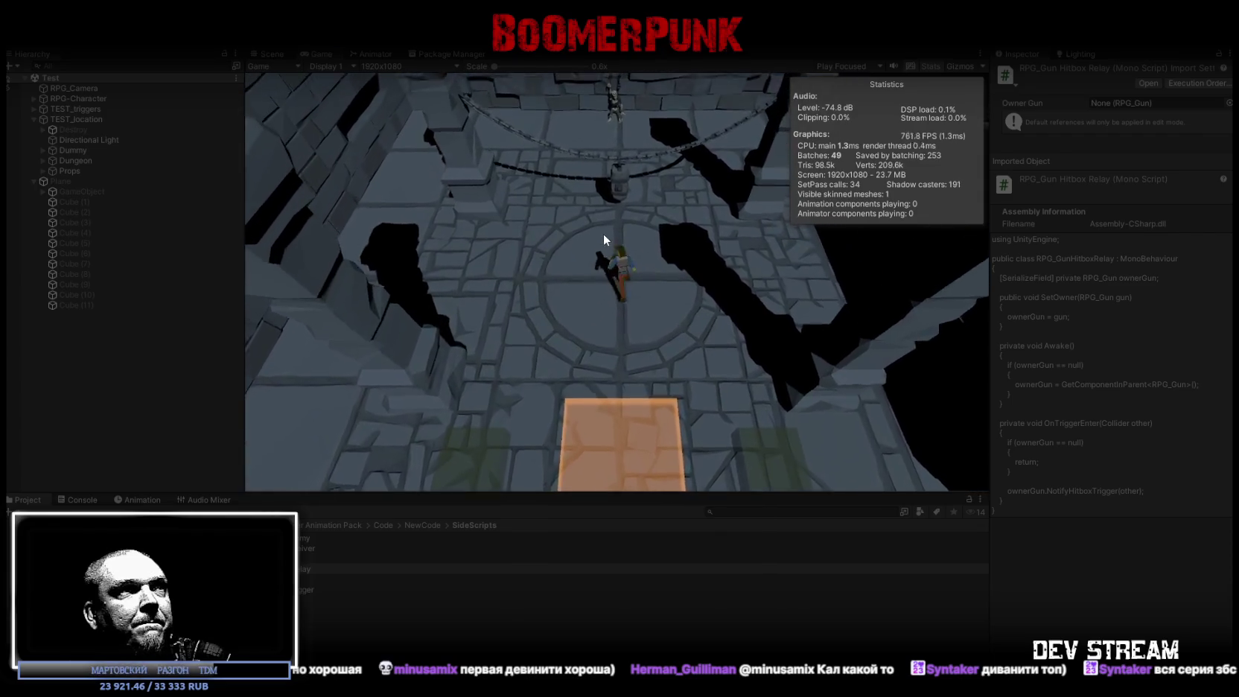
pyautogui.press('s')
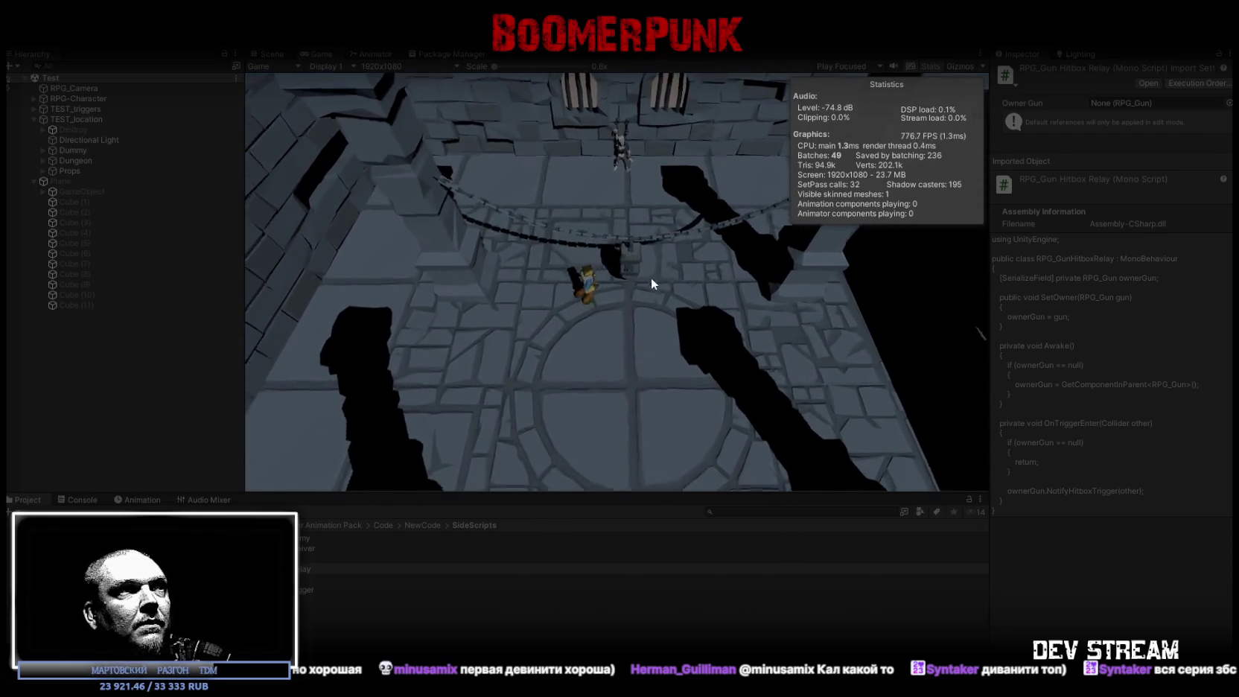
pyautogui.press('d')
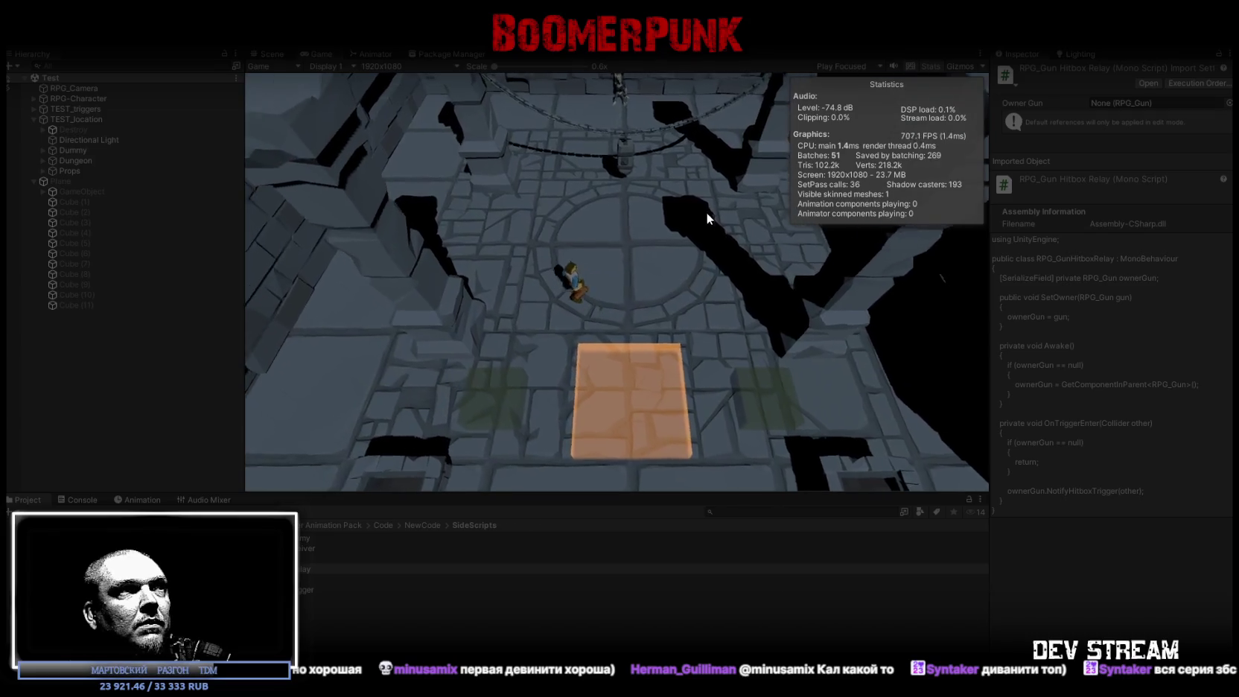
pyautogui.press('a')
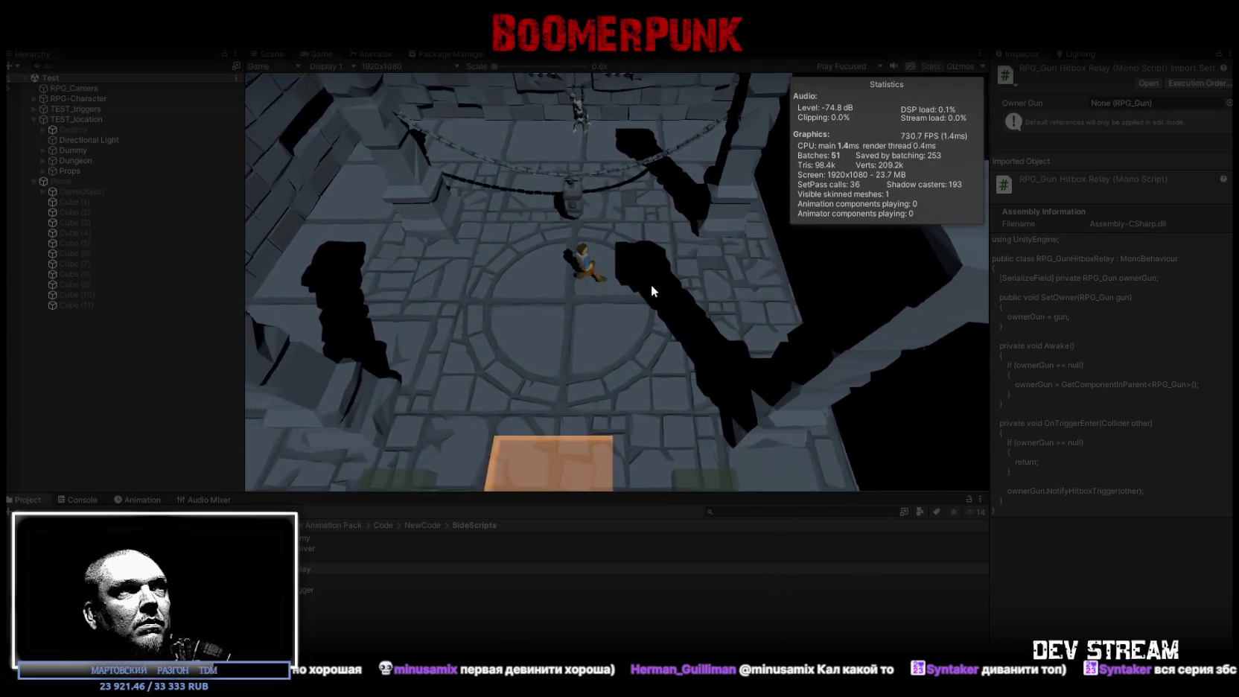
pyautogui.press('d')
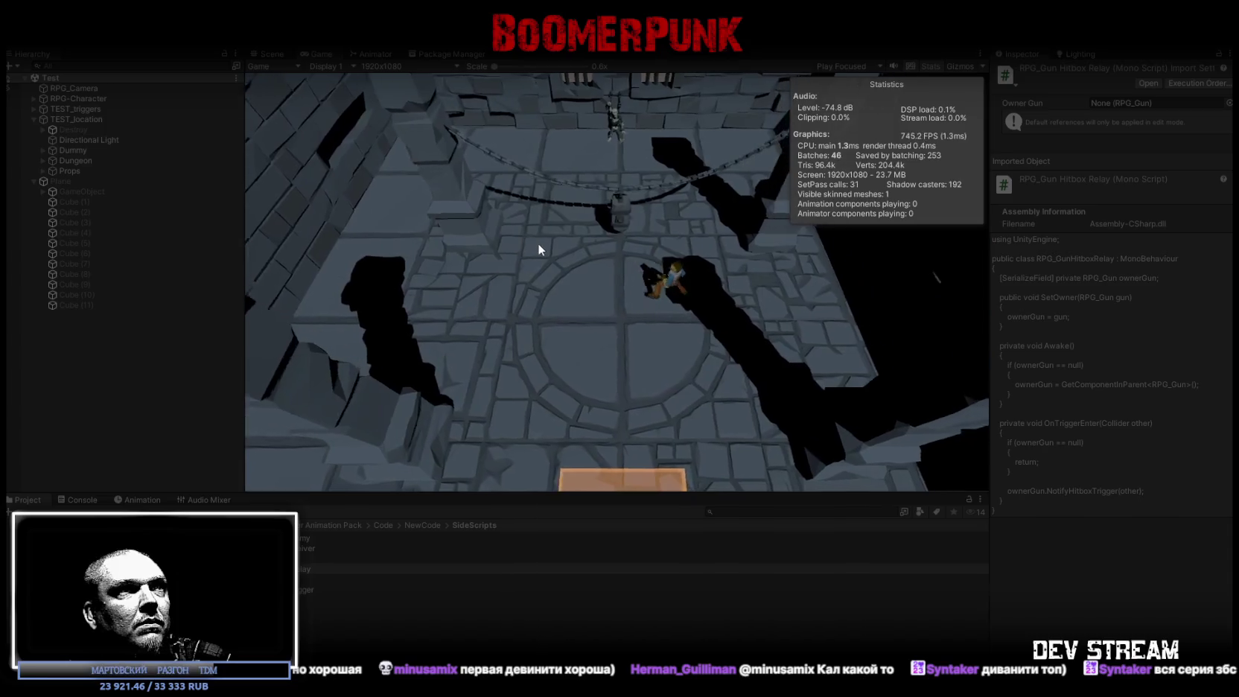
pyautogui.press('a')
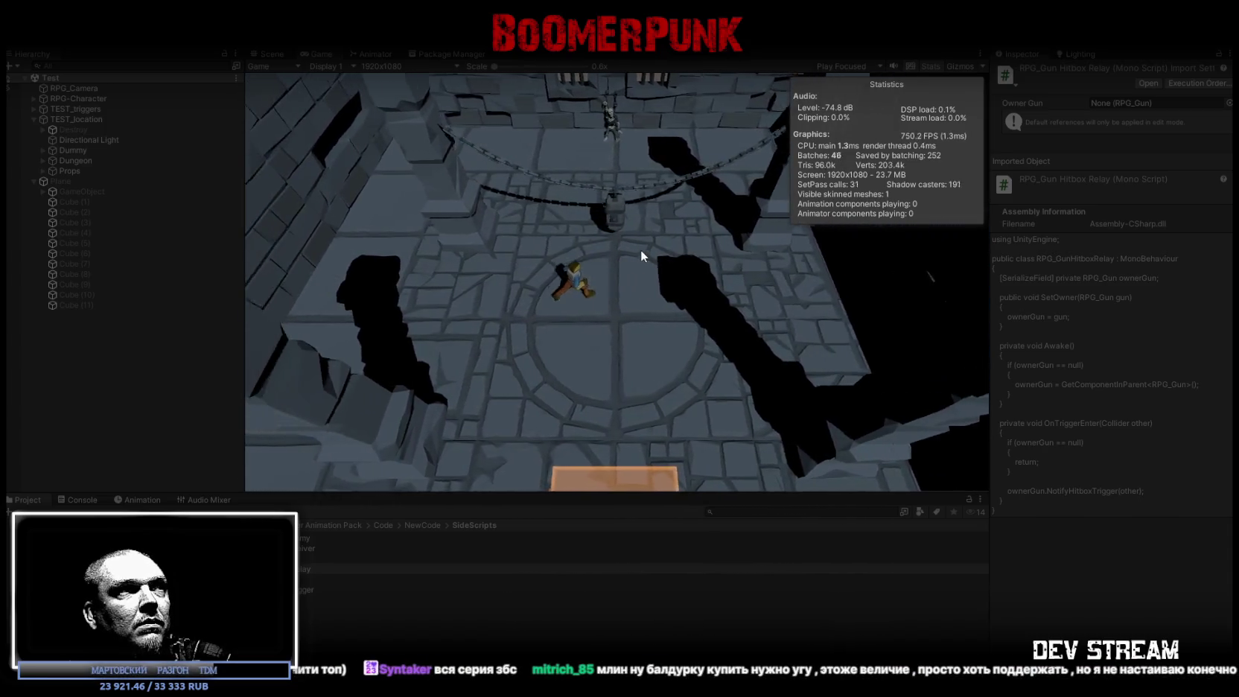
pyautogui.press('d')
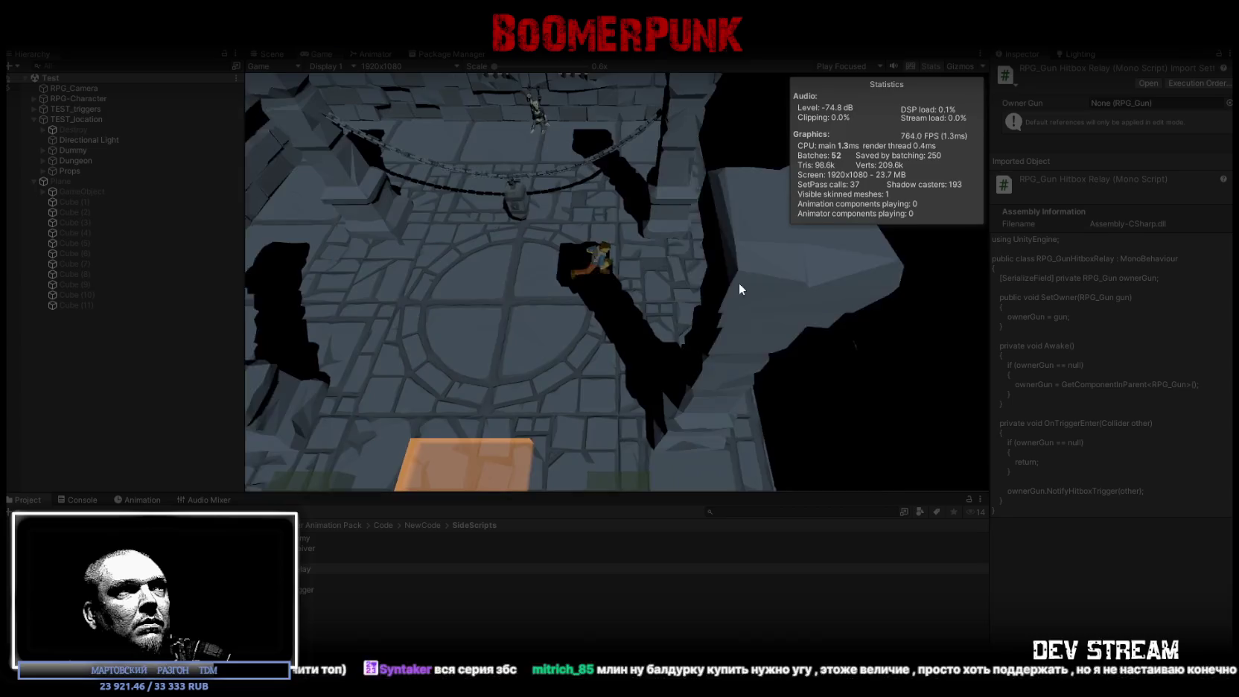
pyautogui.press('a')
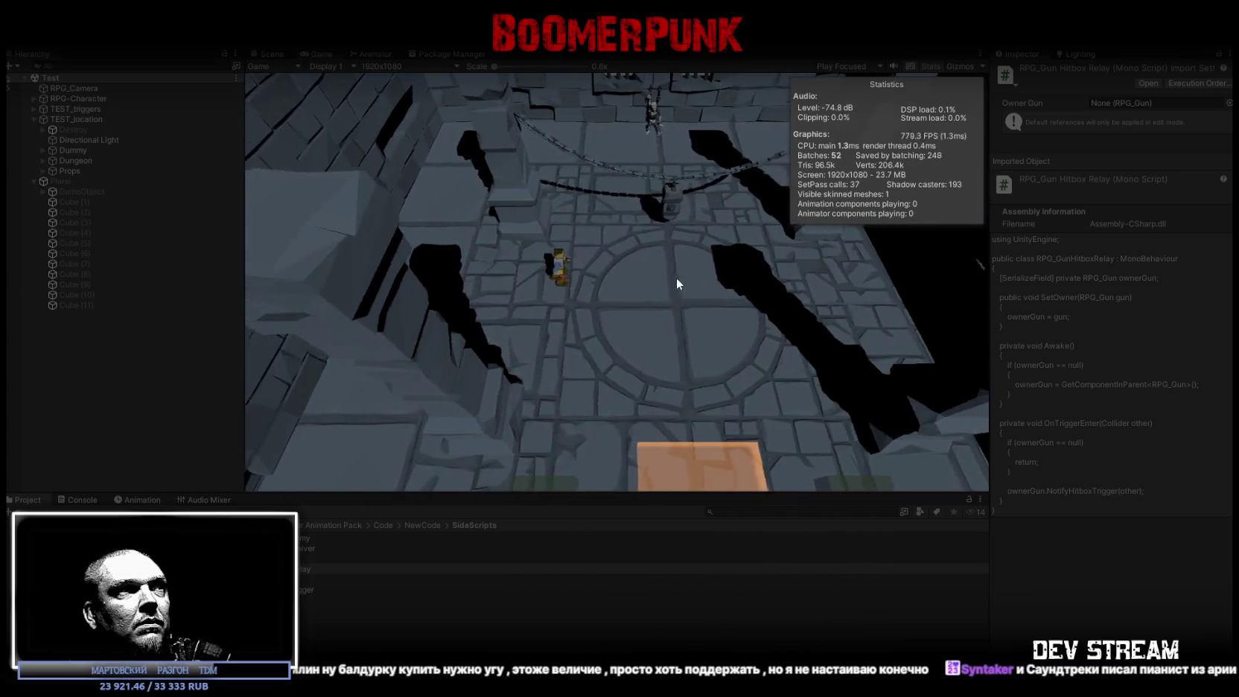
pyautogui.press('d')
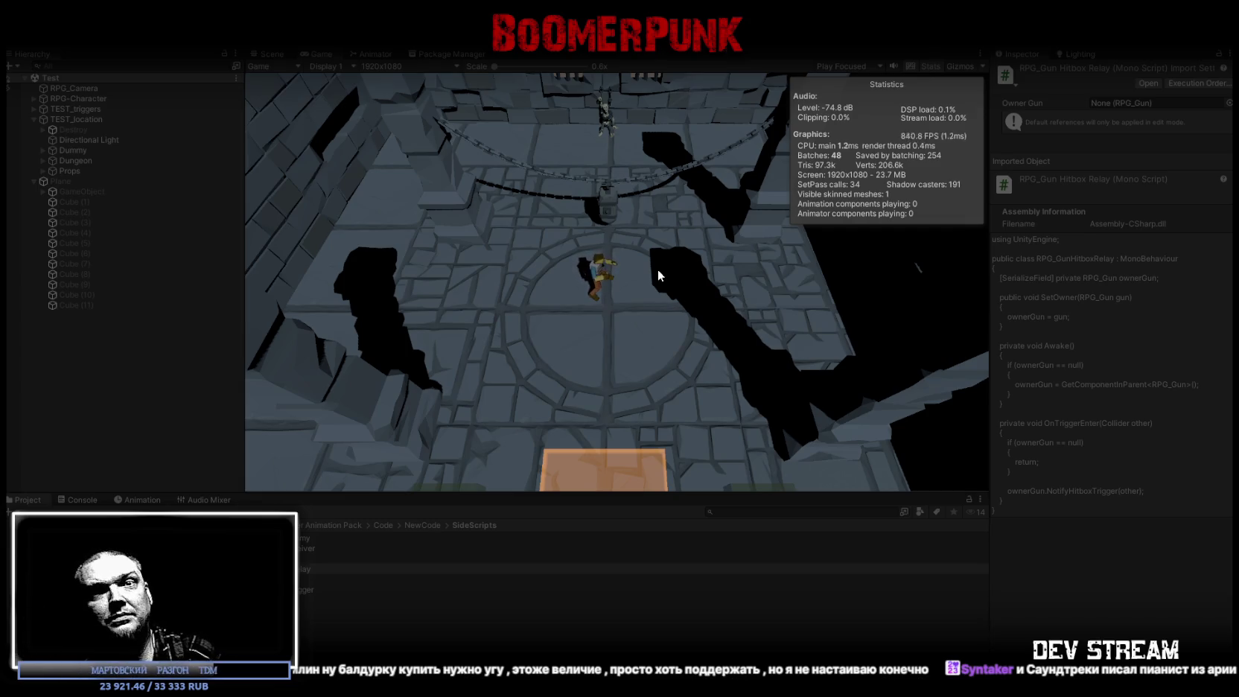
# Walk the character up the room and back down toward the orange tile, then select RPG-Character
pyautogui.press('w')
pyautogui.press('d')
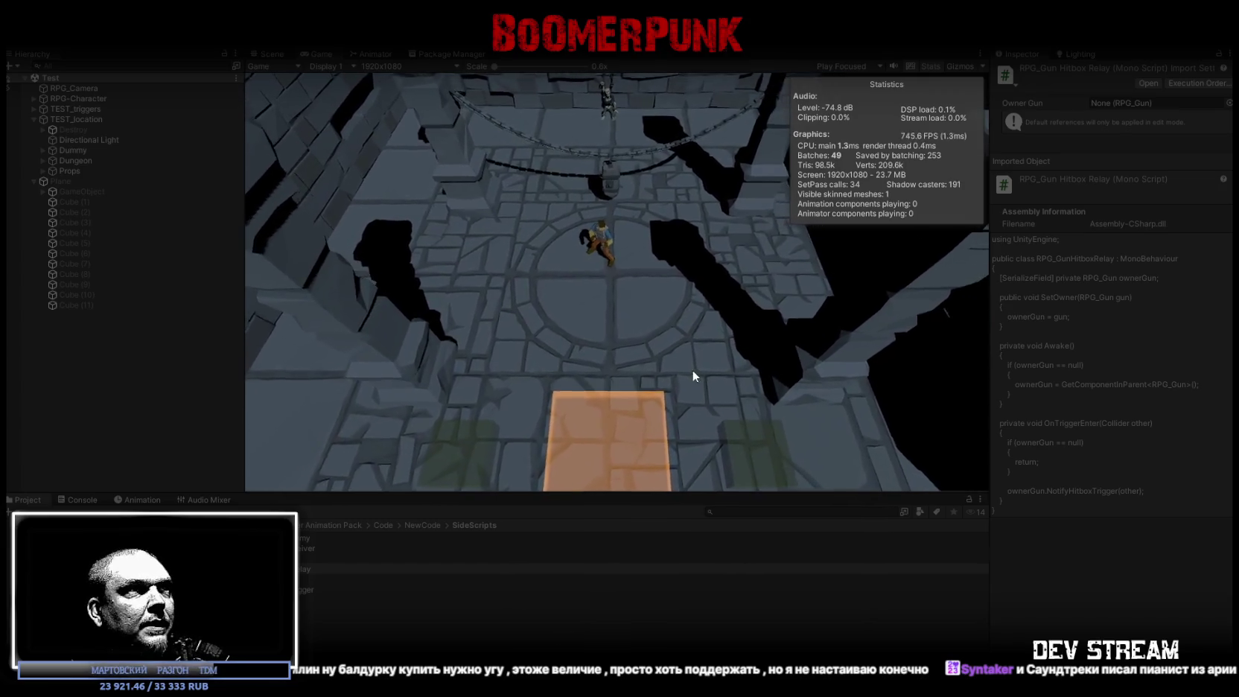
pyautogui.press('s')
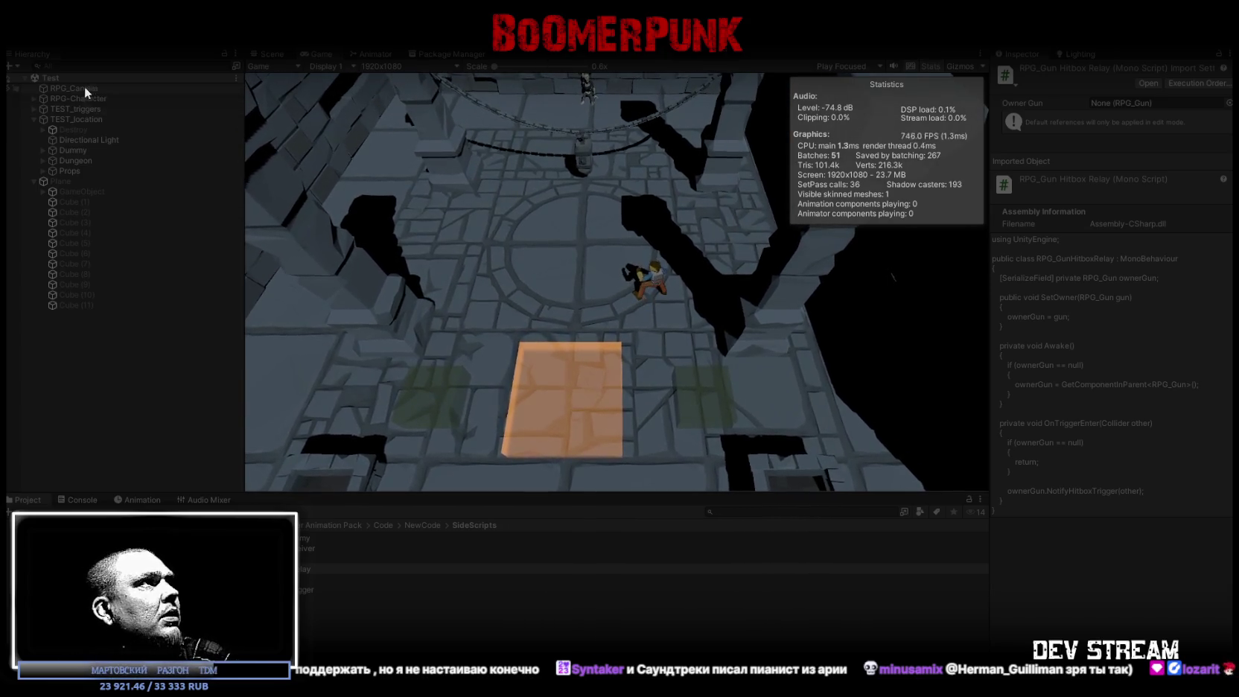
pyautogui.click(77, 99)
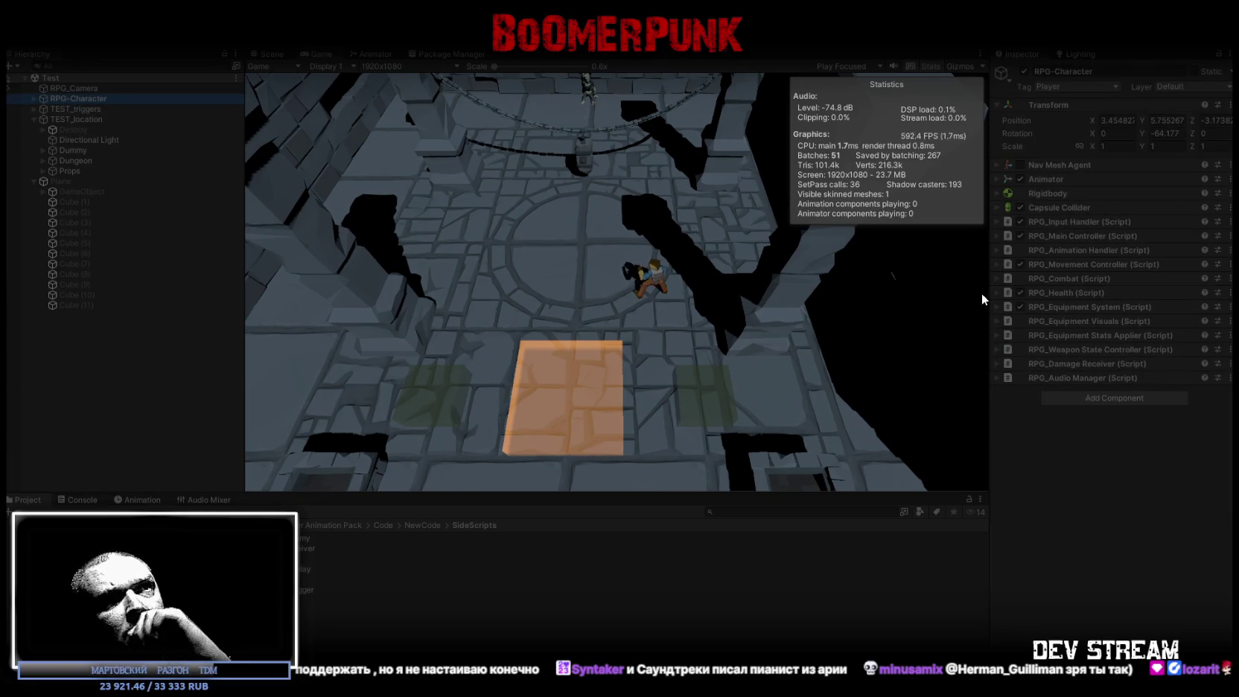
# Expand the RPG_Equipment System fields and step the character on and off the safe-zone tile
pyautogui.click(998, 306)
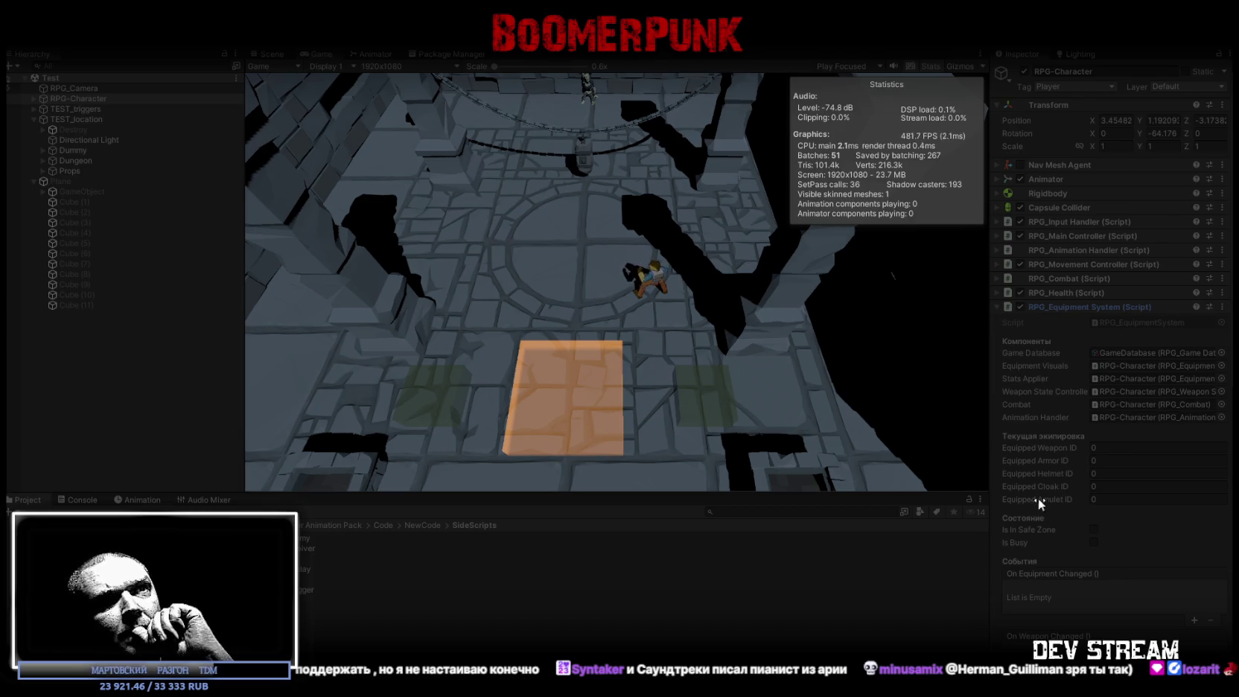
pyautogui.click(607, 226)
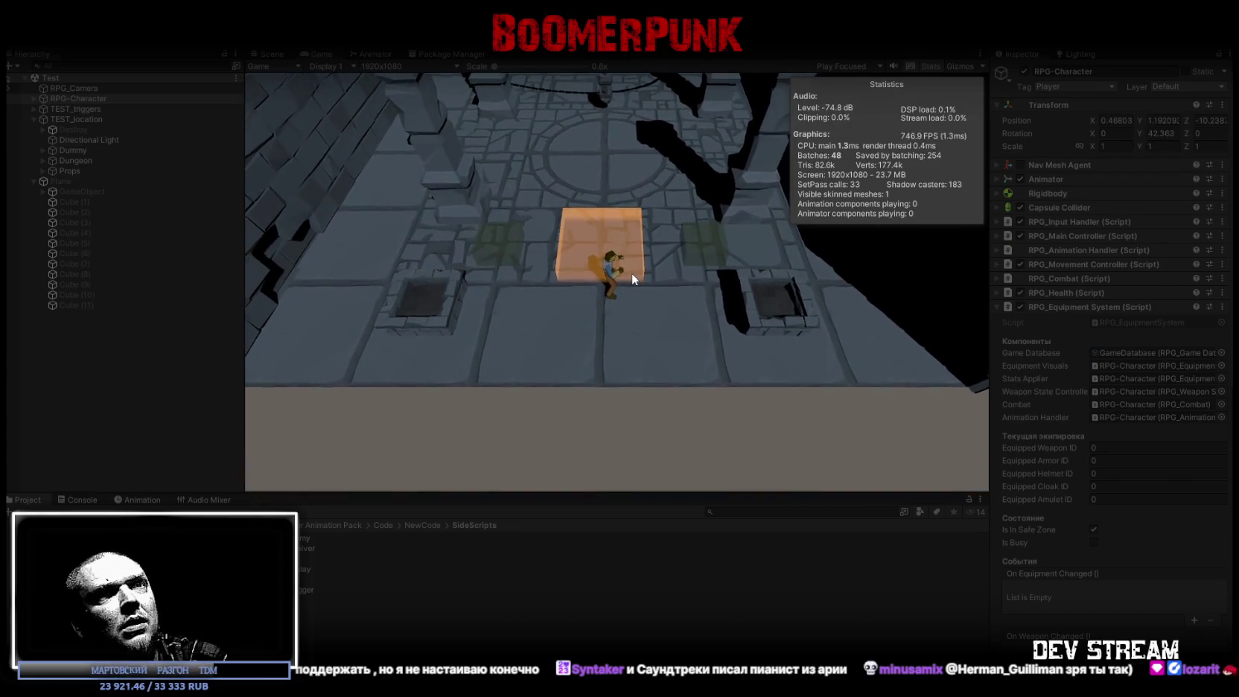
pyautogui.press('w')
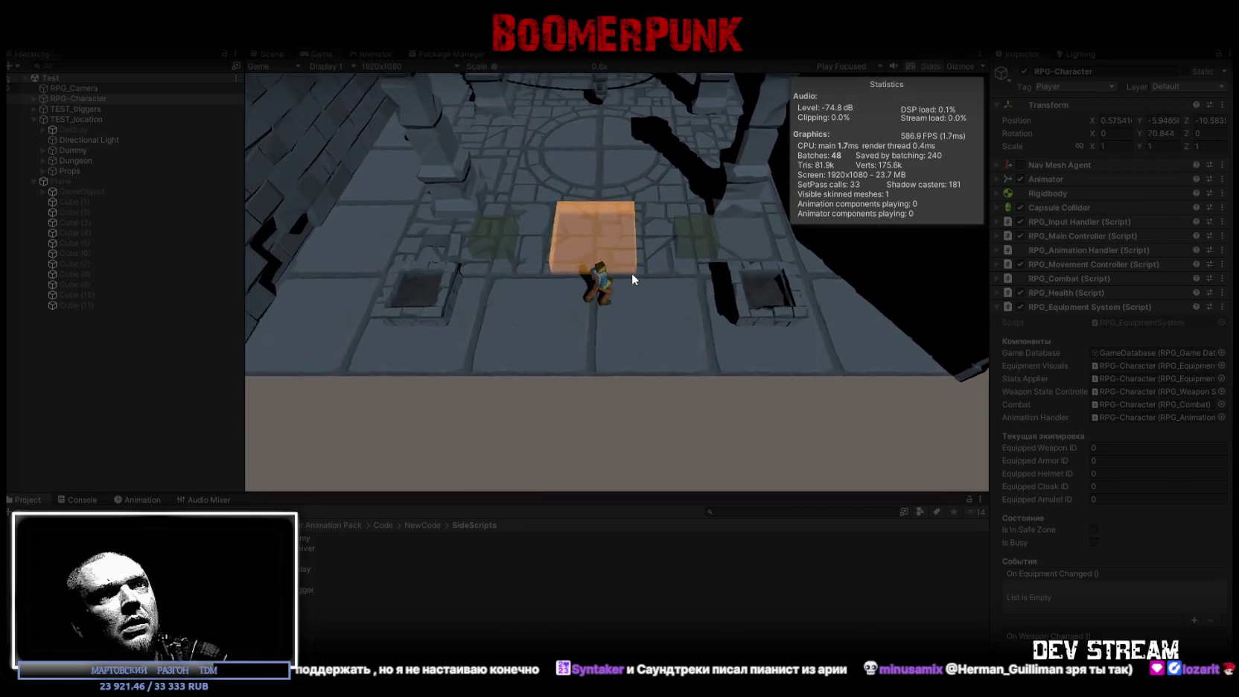
pyautogui.press('d')
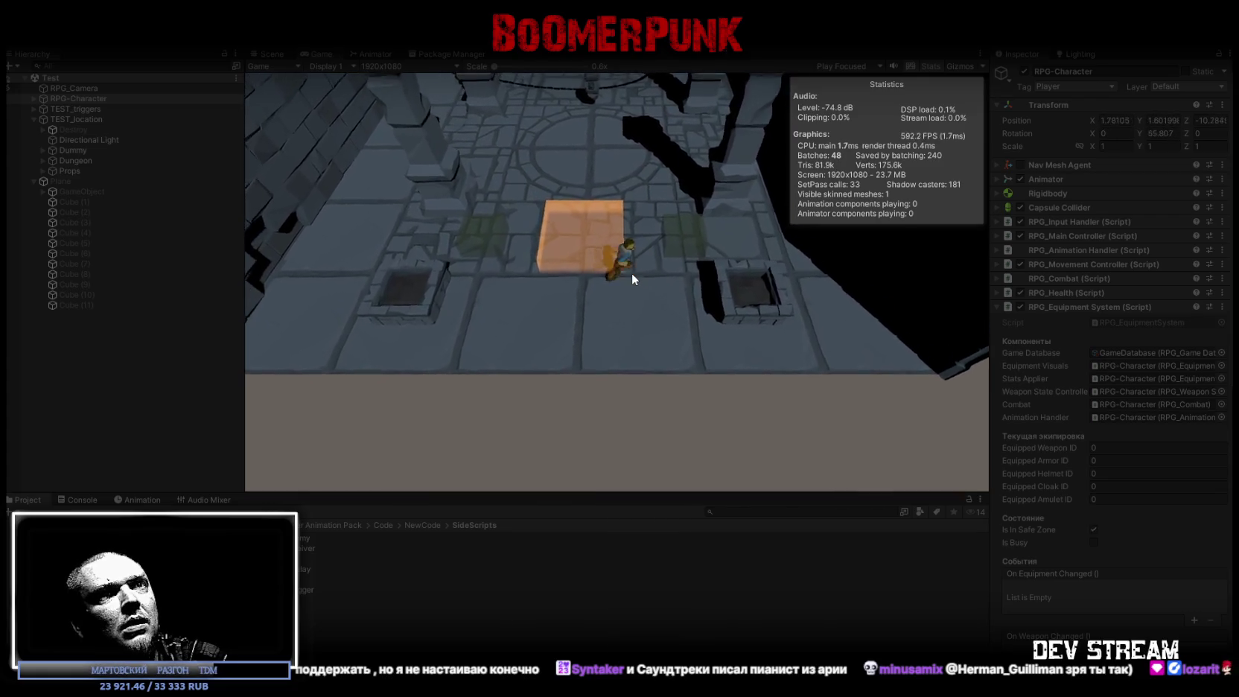
pyautogui.press('s')
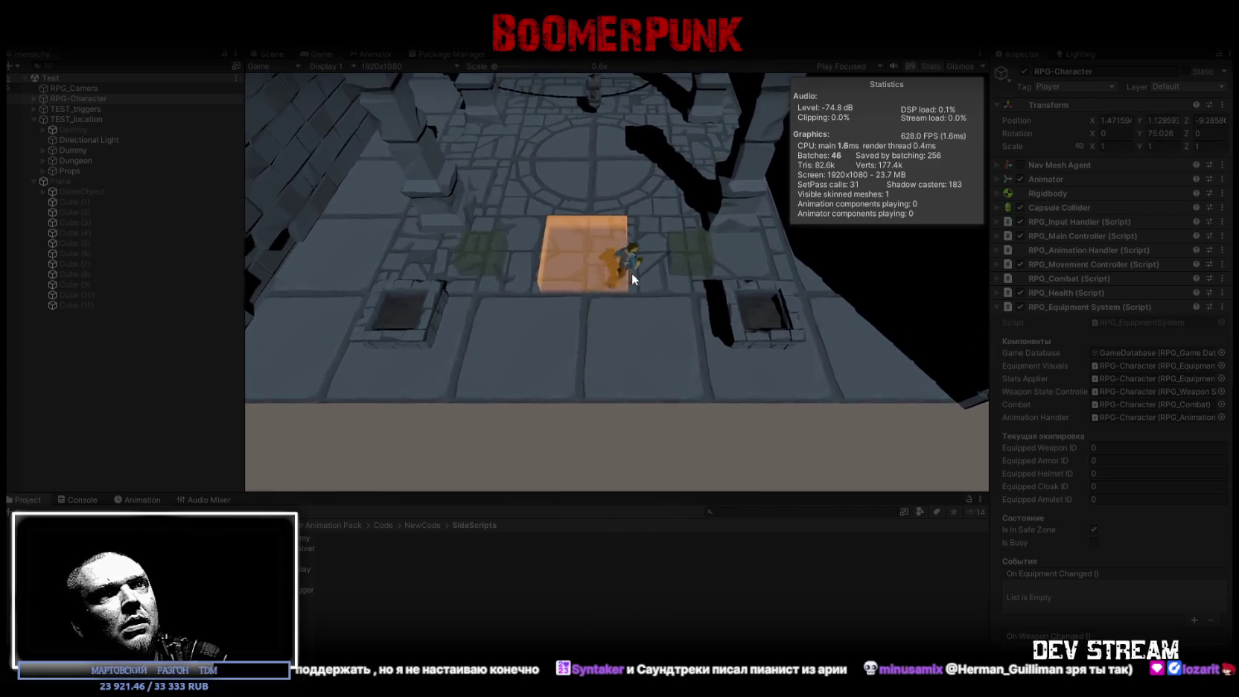
pyautogui.press('w')
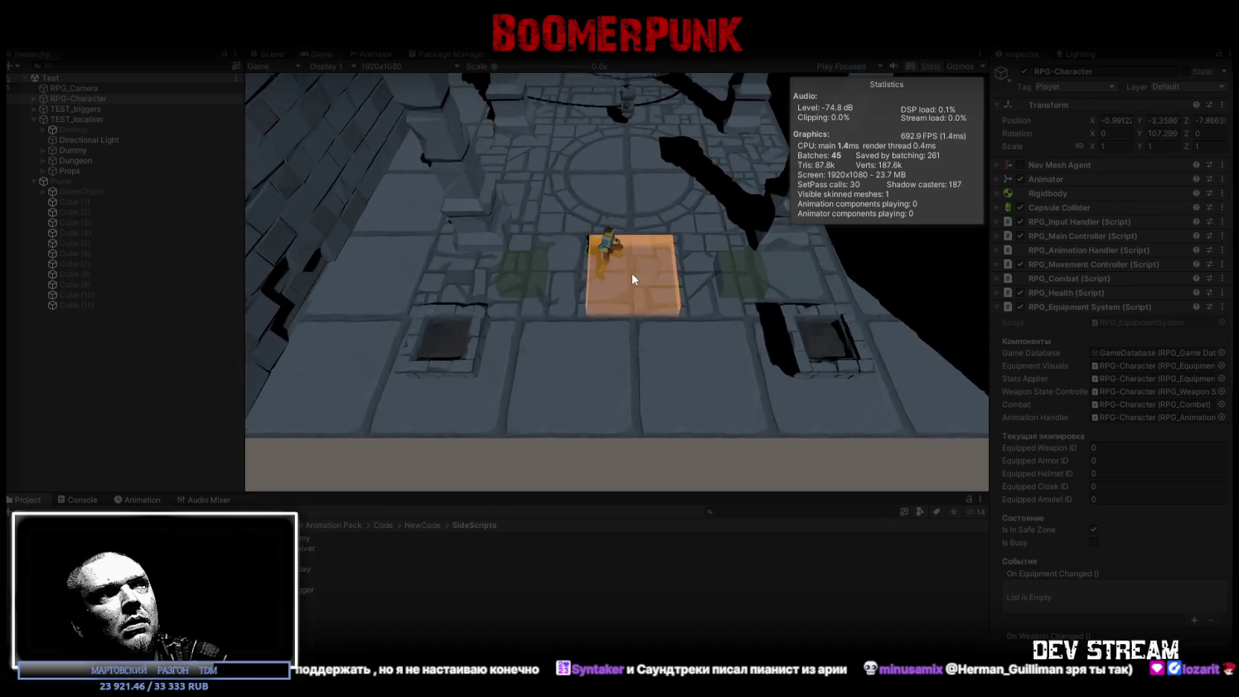
pyautogui.press('s')
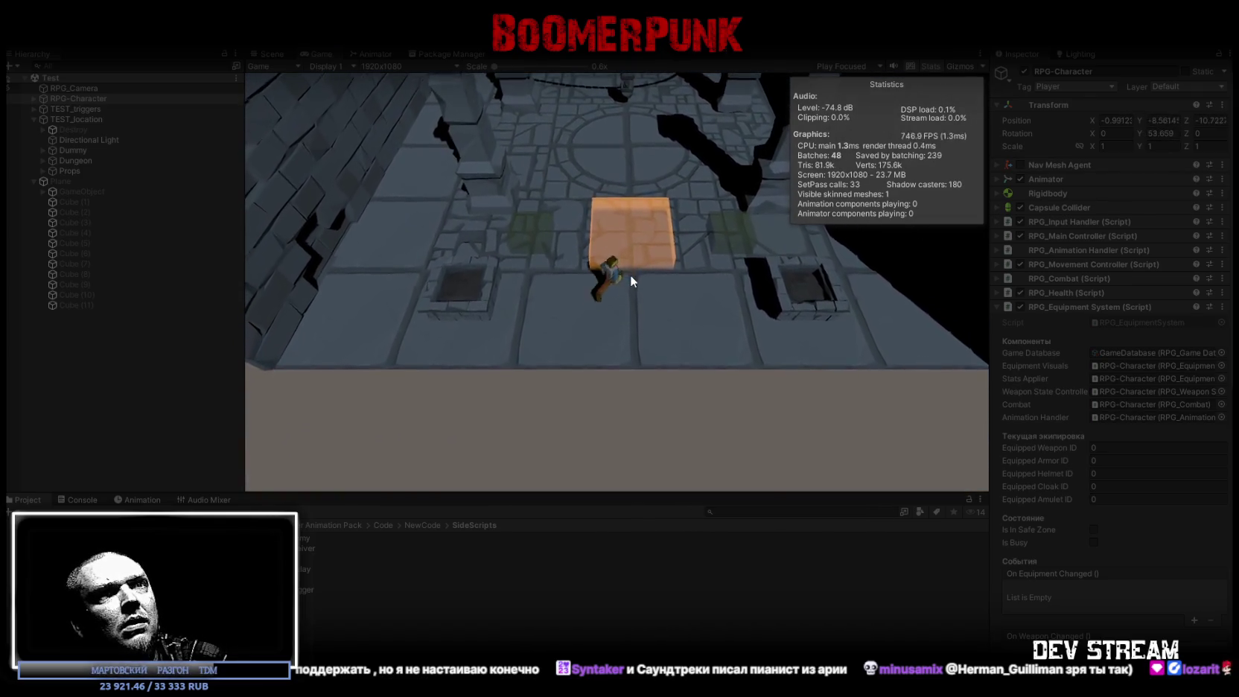
# Walk across the orange tile and off to the right so the equipped IDs return to 1
pyautogui.press('w')
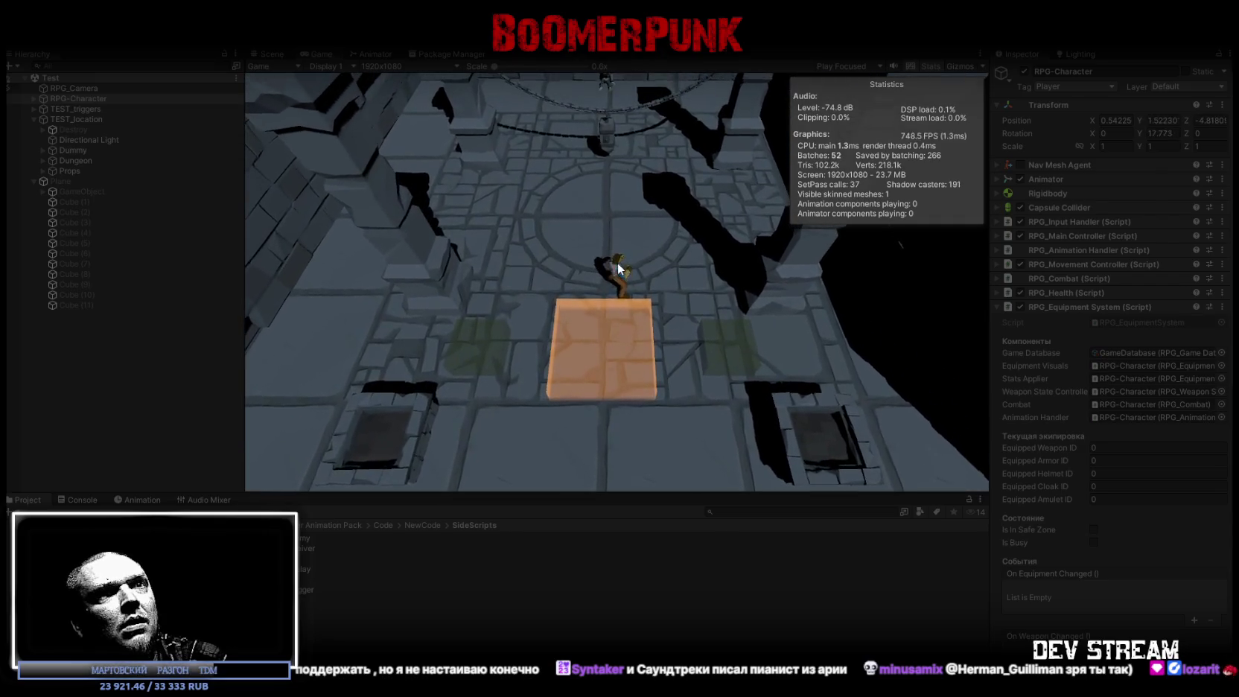
pyautogui.press('w')
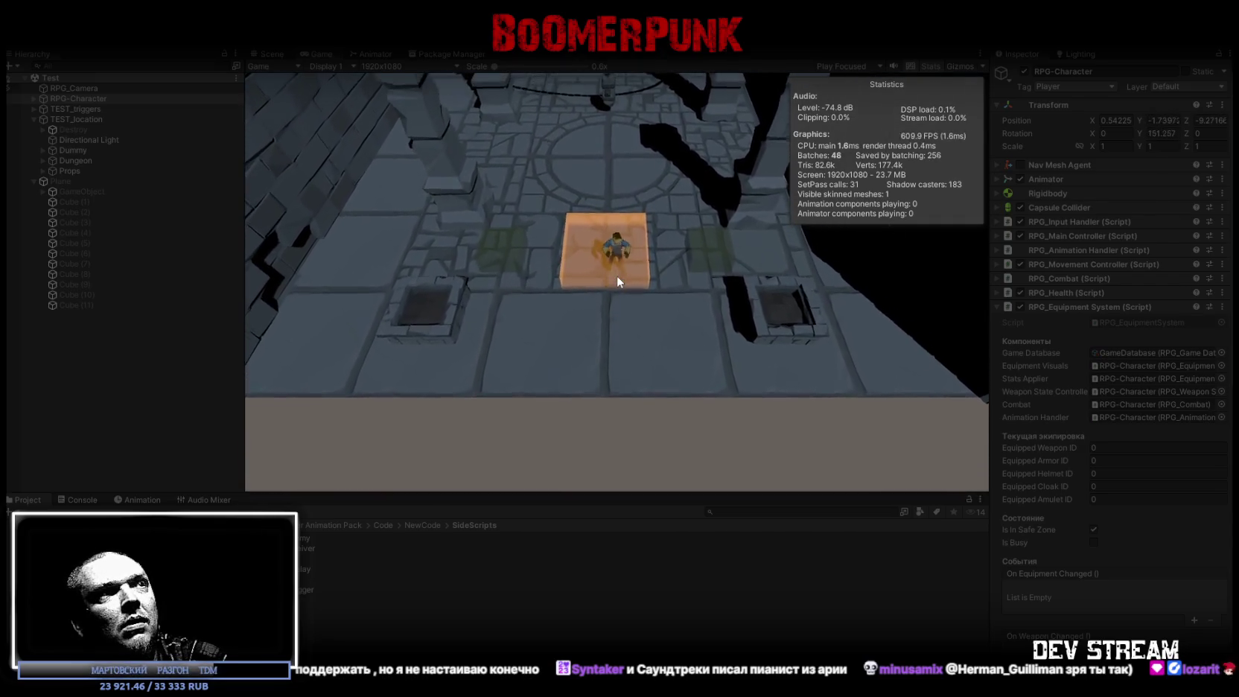
pyautogui.press('s')
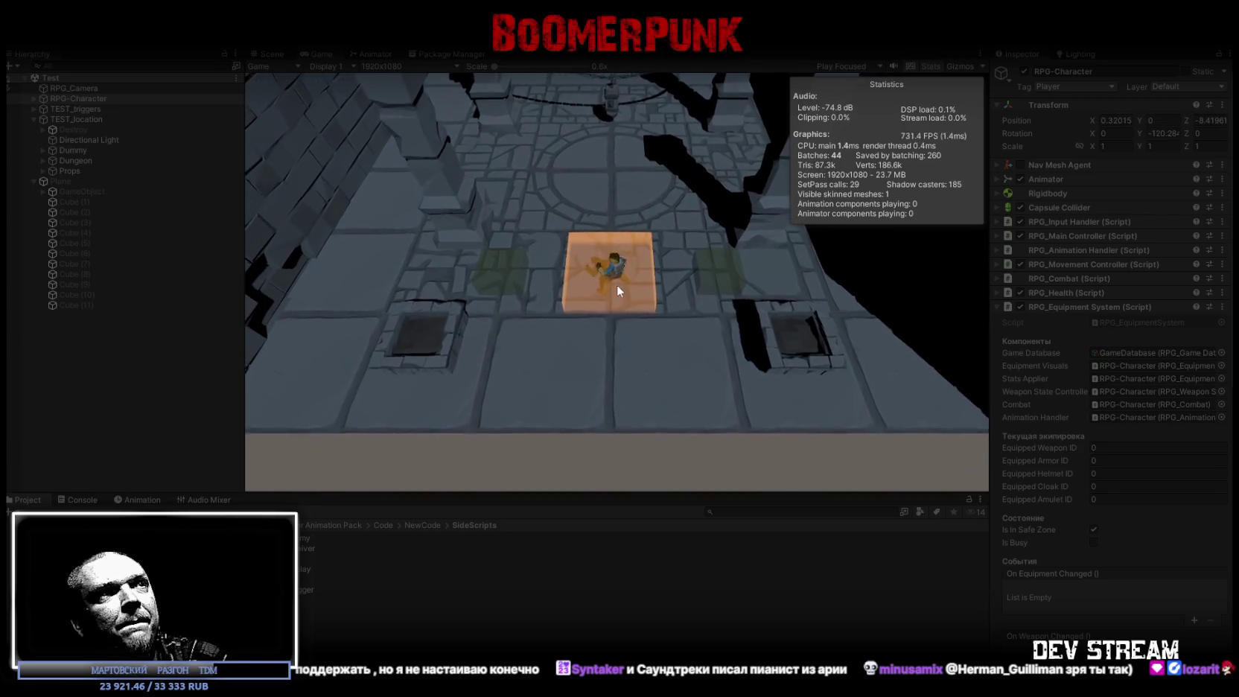
pyautogui.press('w')
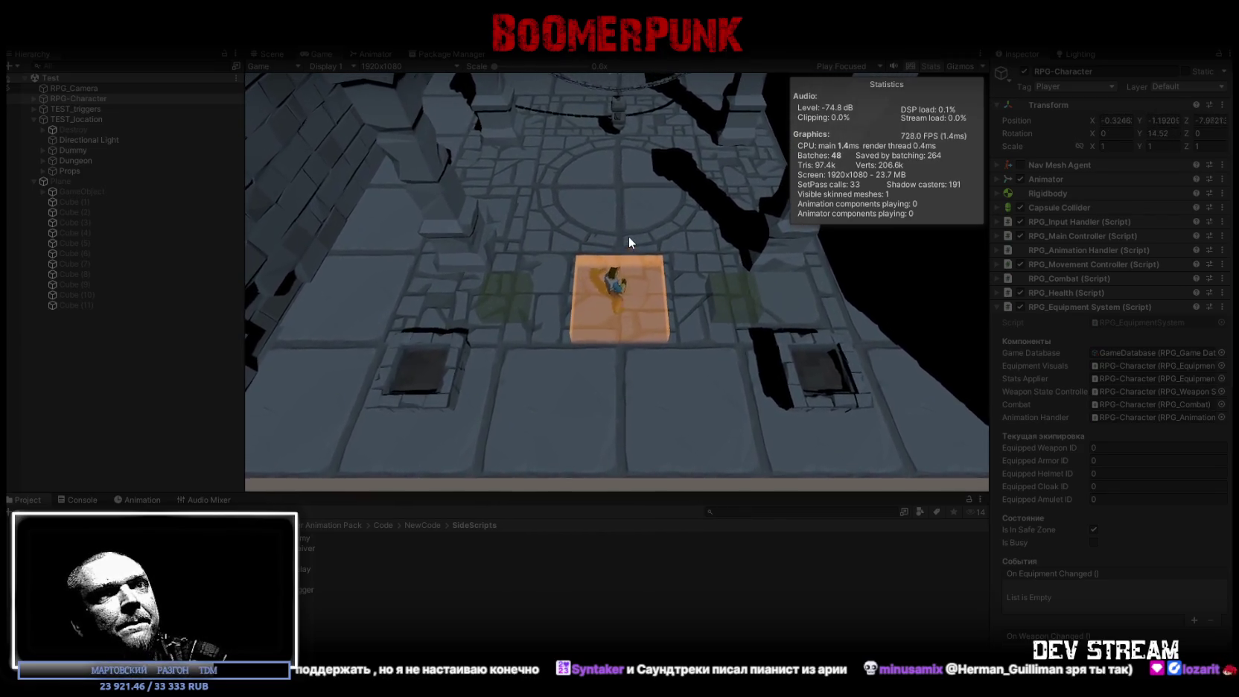
pyautogui.press('d')
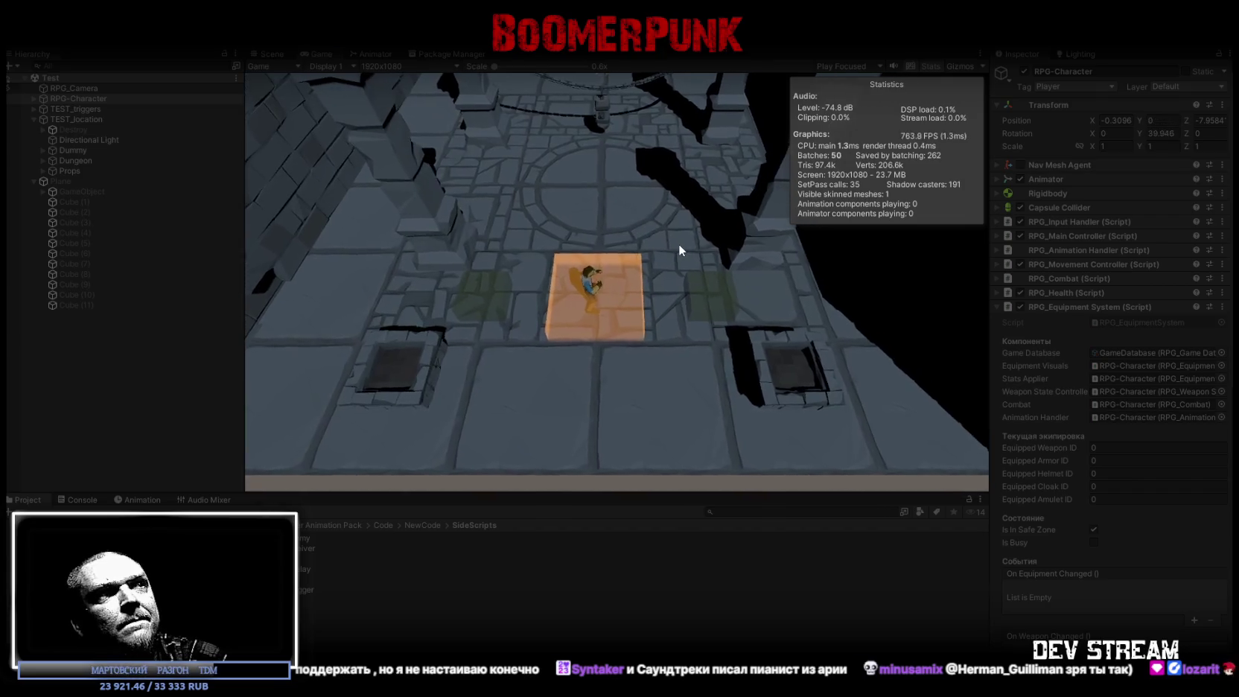
pyautogui.press('w')
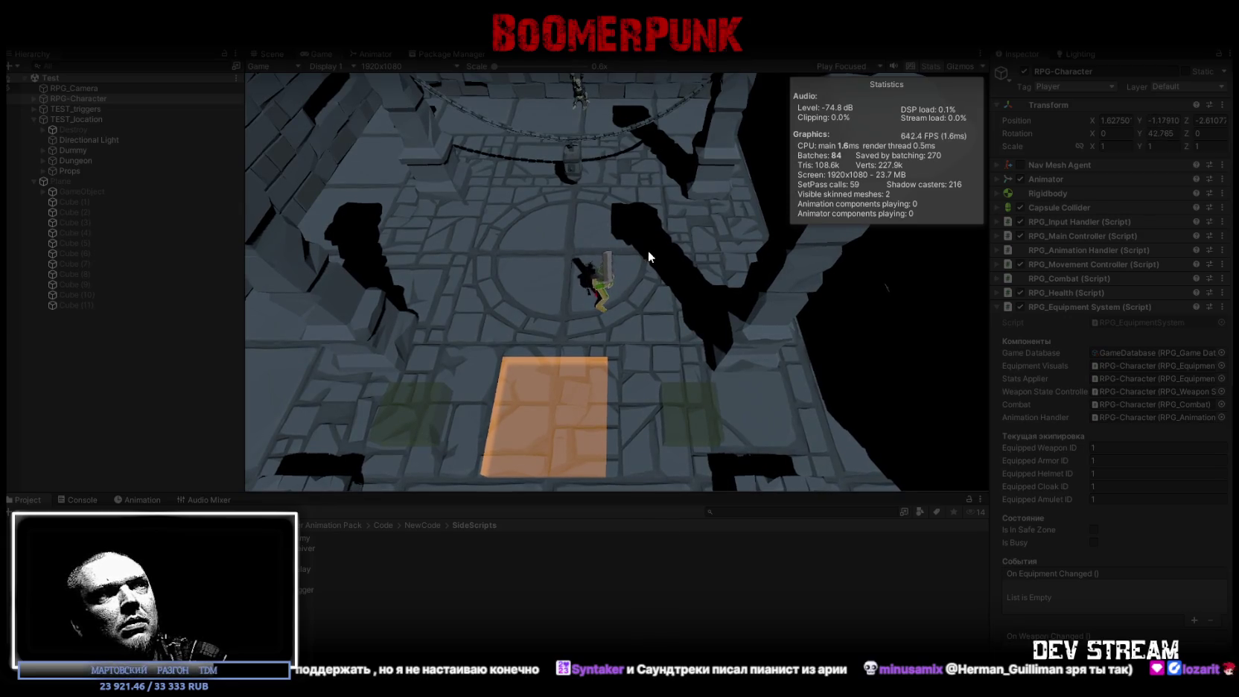
# Jump, swing the sword, and expand RPG_Health (Script) to show health and stamina values
pyautogui.press('space')
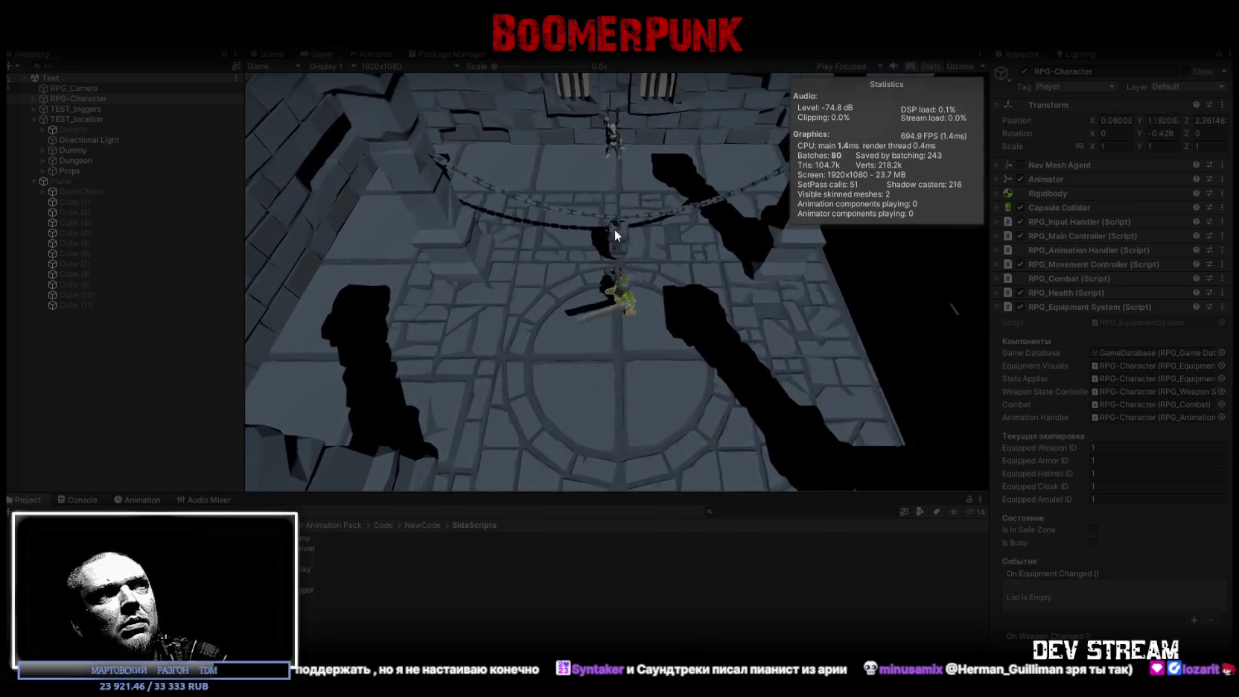
pyautogui.click(622, 232)
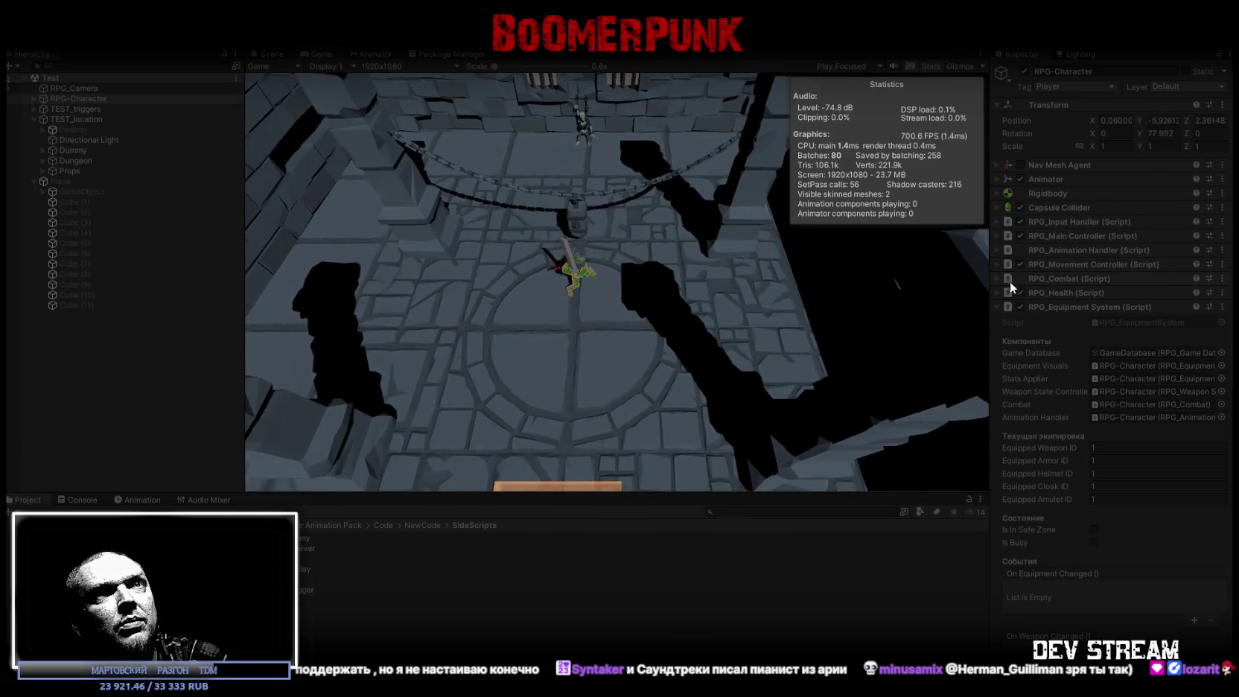
pyautogui.click(1034, 294)
pyautogui.scroll(-1, 1035, 297)
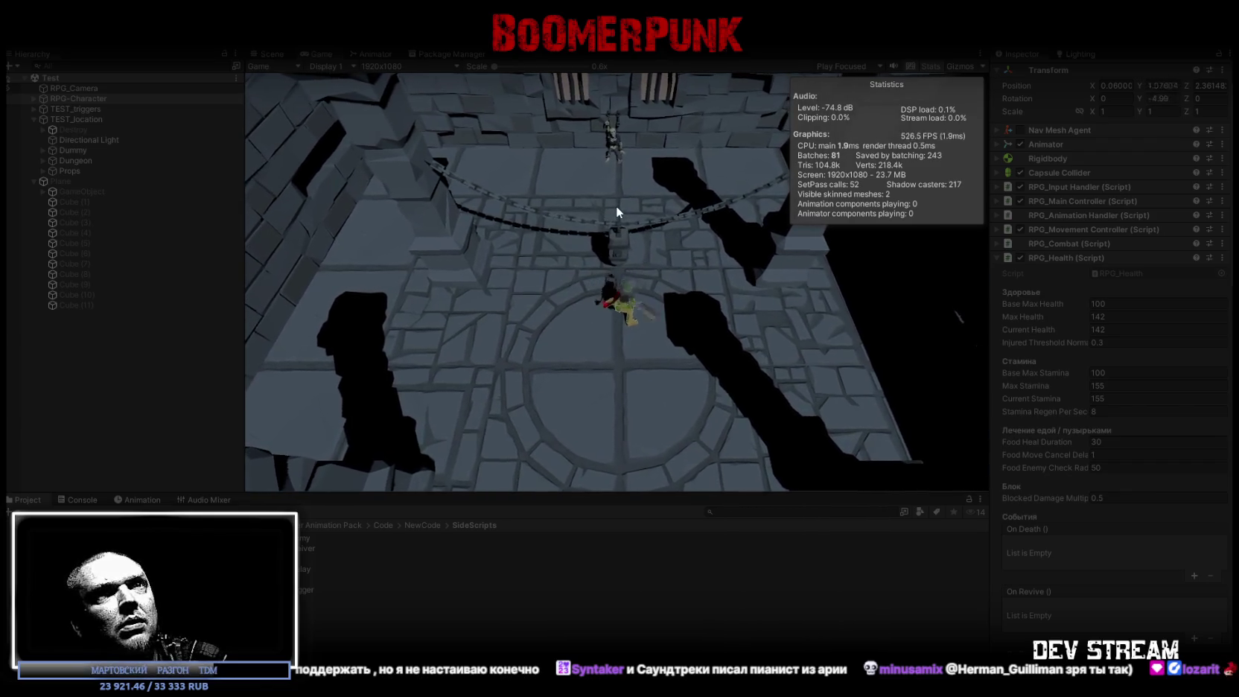
# Run, jump and swing the sword repeatedly while watching Current Stamina drain and recover
pyautogui.click(620, 210)
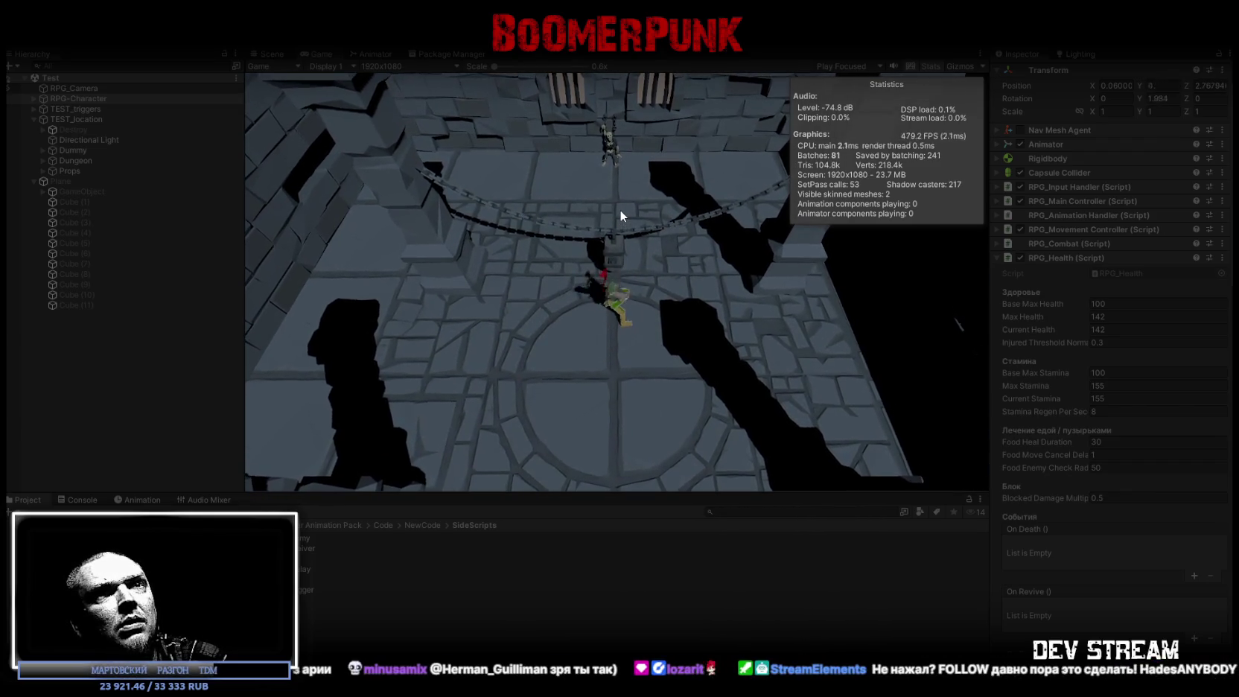
pyautogui.hotkey('shift', 's')
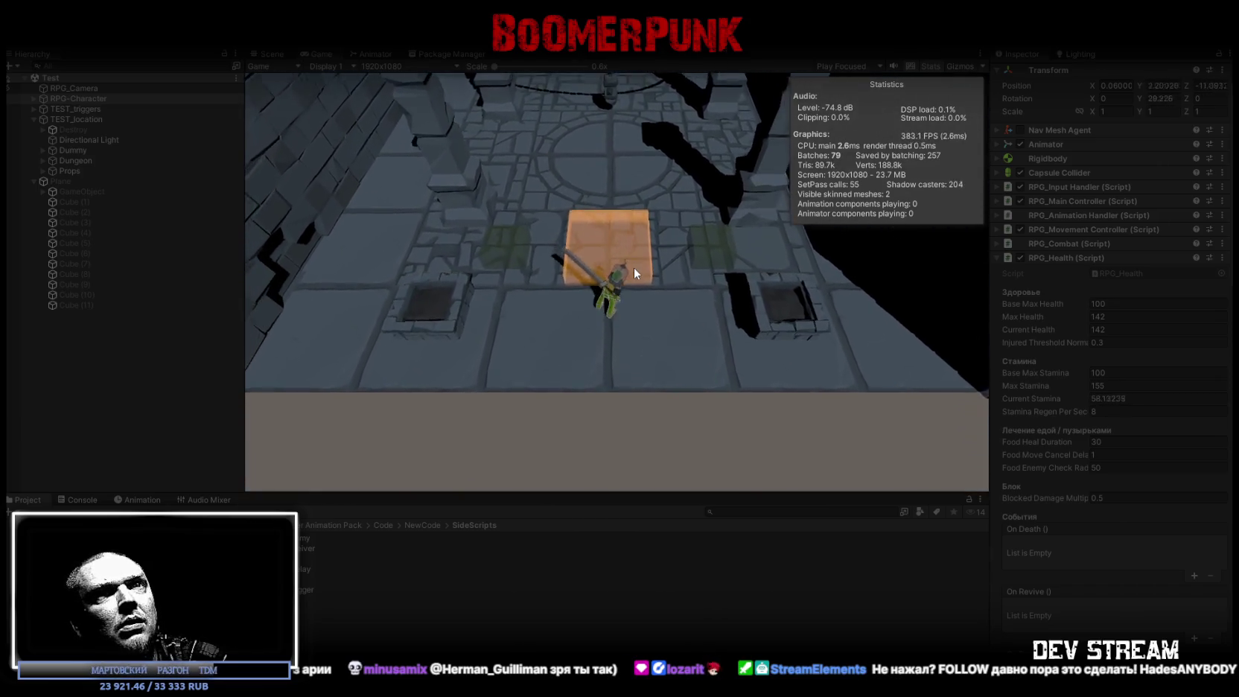
pyautogui.click(634, 252)
pyautogui.press('space')
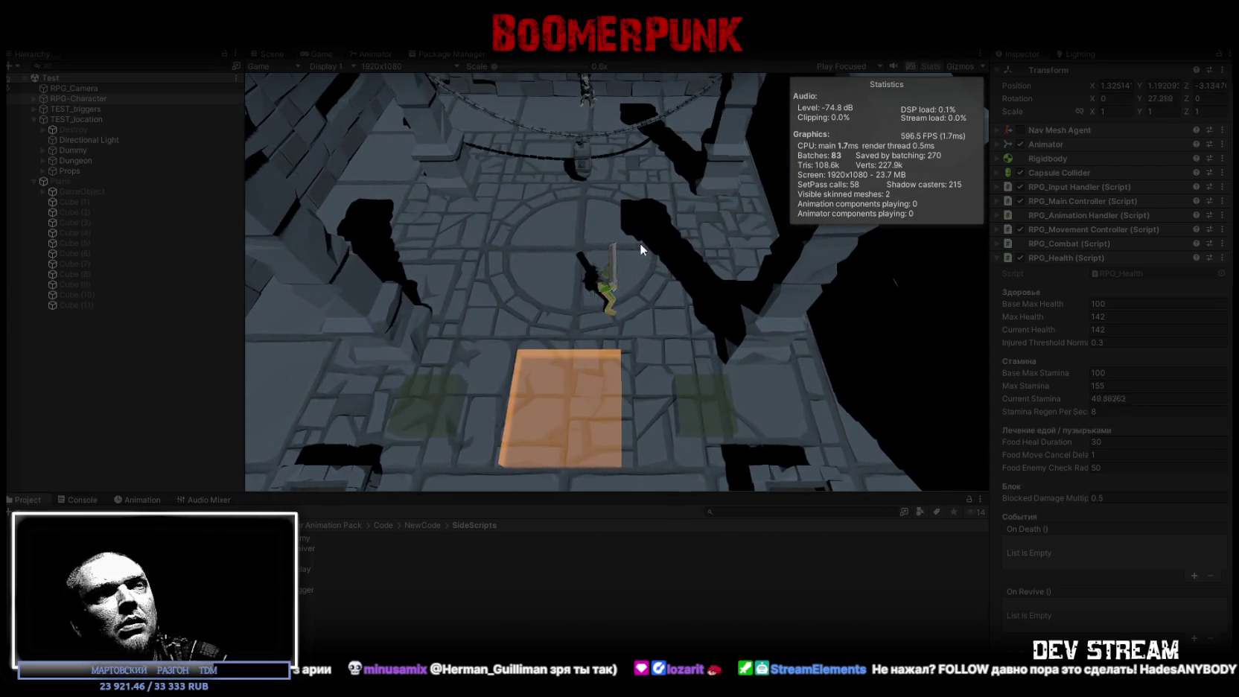
pyautogui.click(635, 240)
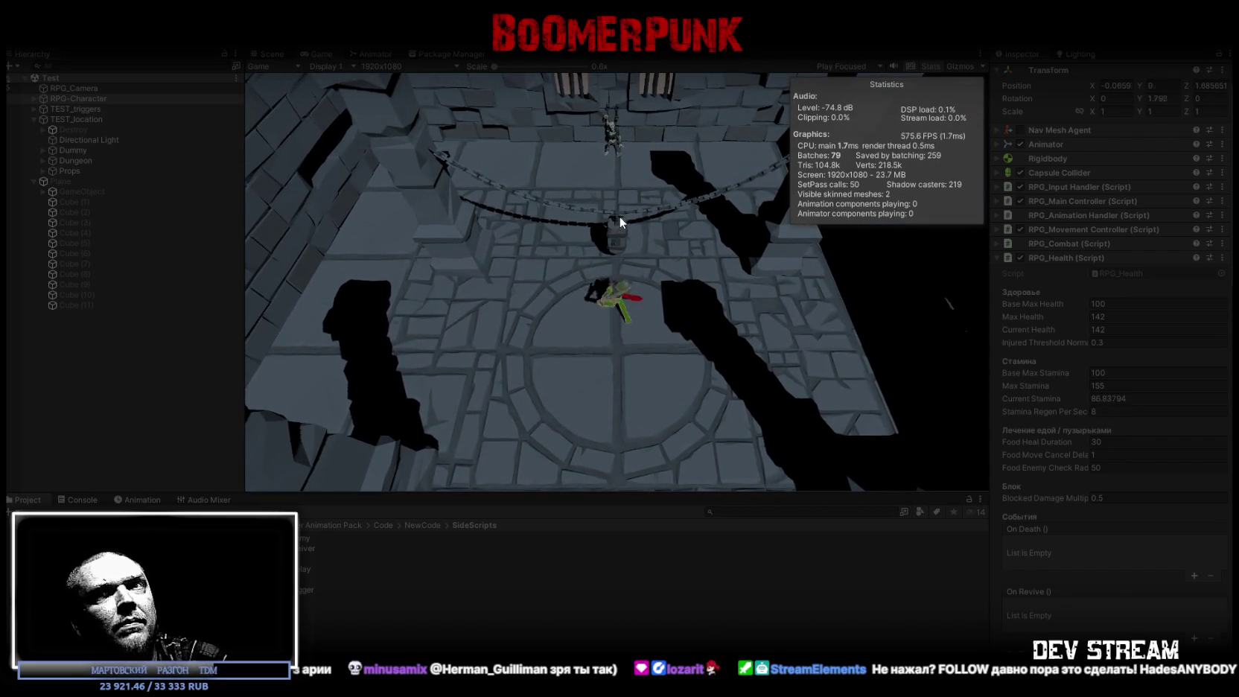
pyautogui.click(622, 215)
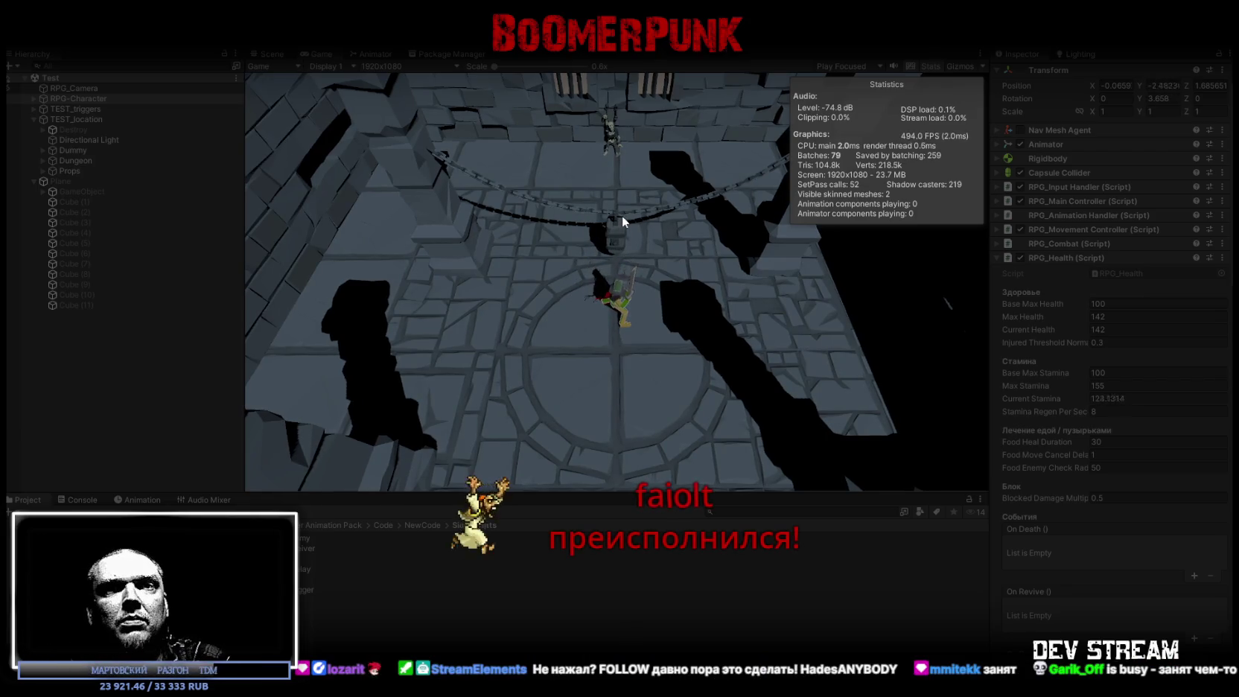
pyautogui.click(621, 215)
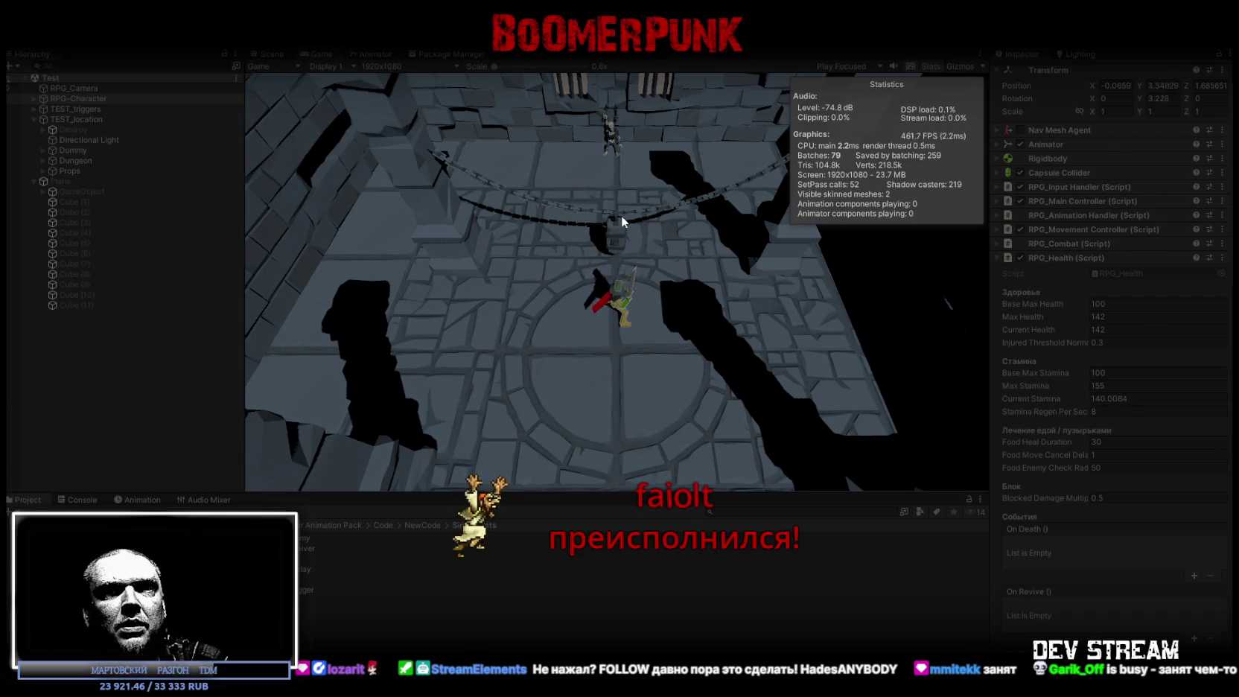
pyautogui.click(620, 225)
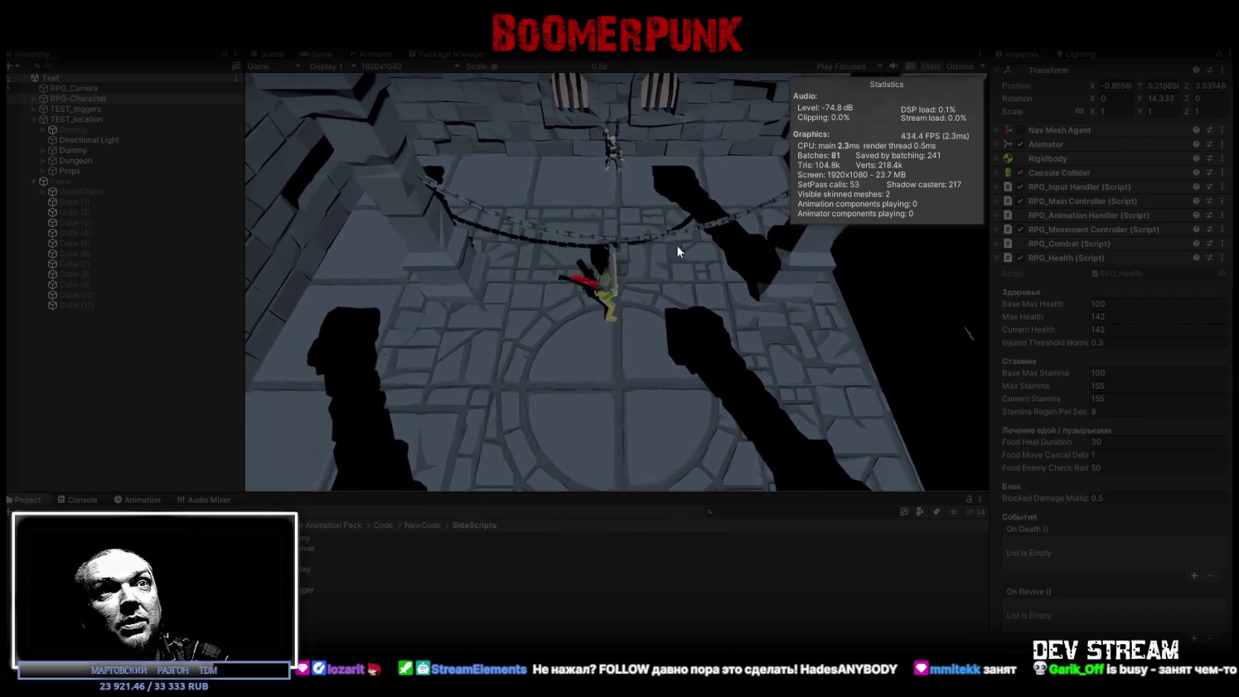
pyautogui.scroll(-3, 1080, 475)
# Bring RPG_Equipment System's event lists into view and walk the character onto the orange safe-zone tile
pyautogui.scroll(-9, 1080, 475)
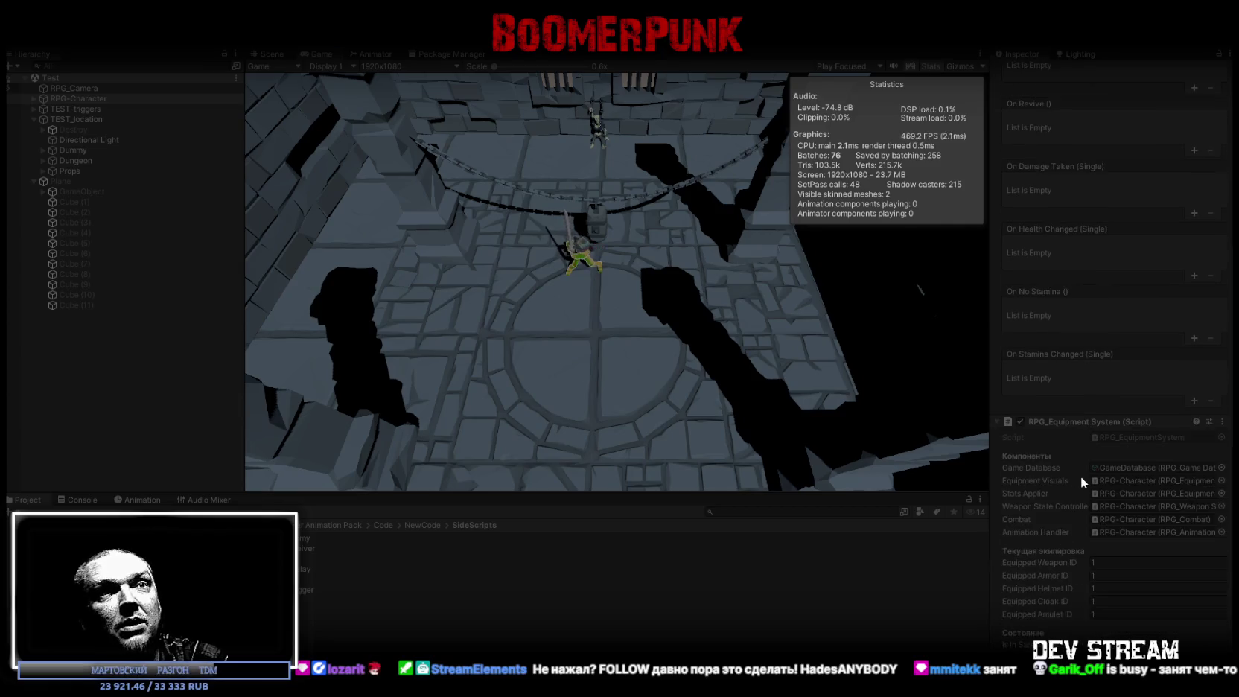
pyautogui.scroll(-1, 1080, 471)
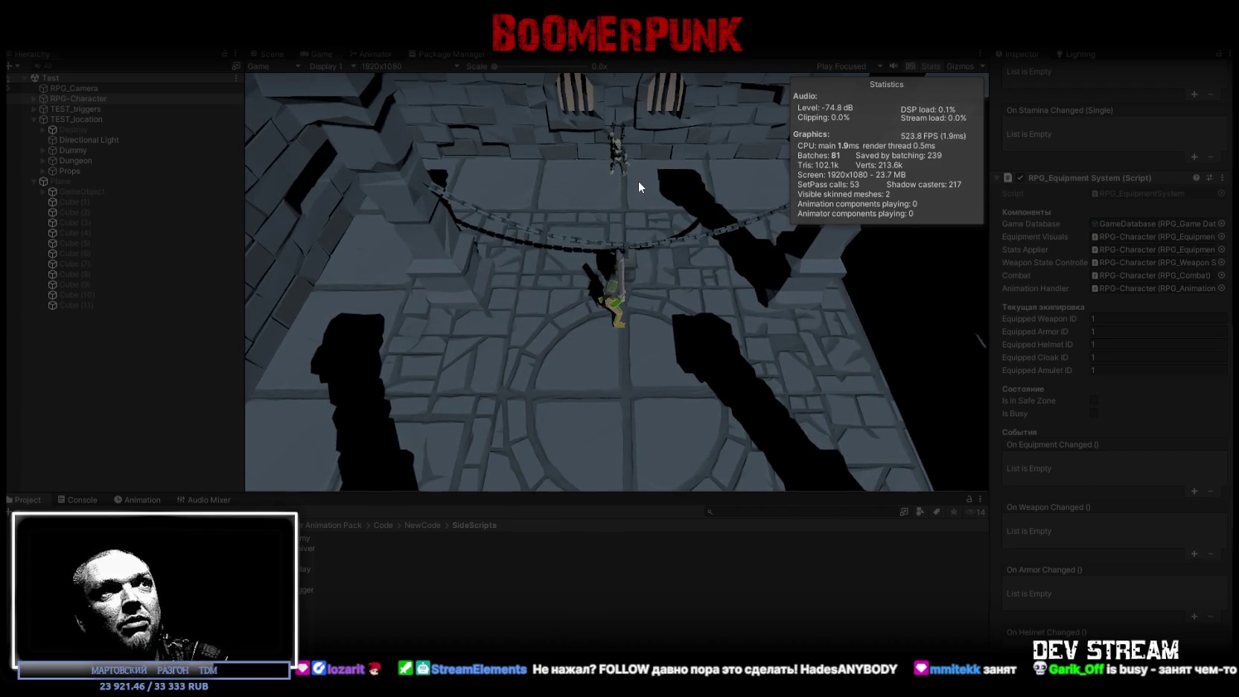
pyautogui.press('w')
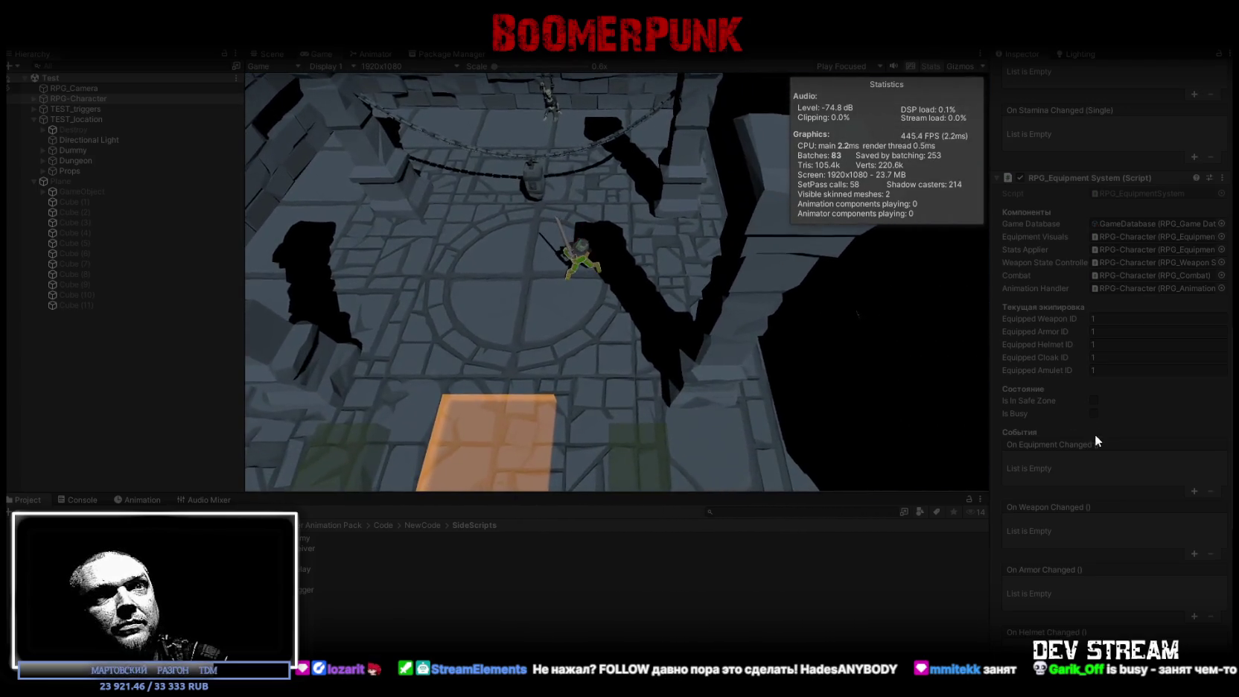
pyautogui.scroll(-10, 1094, 433)
pyautogui.press('s')
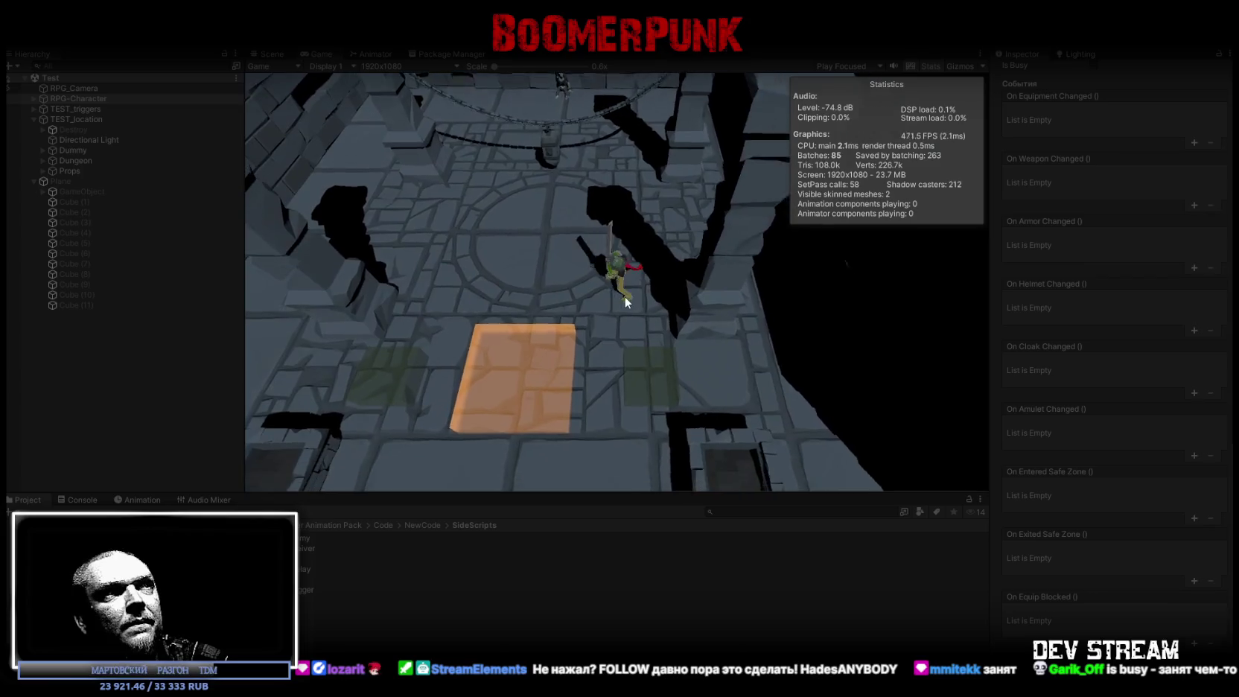
pyautogui.press('s')
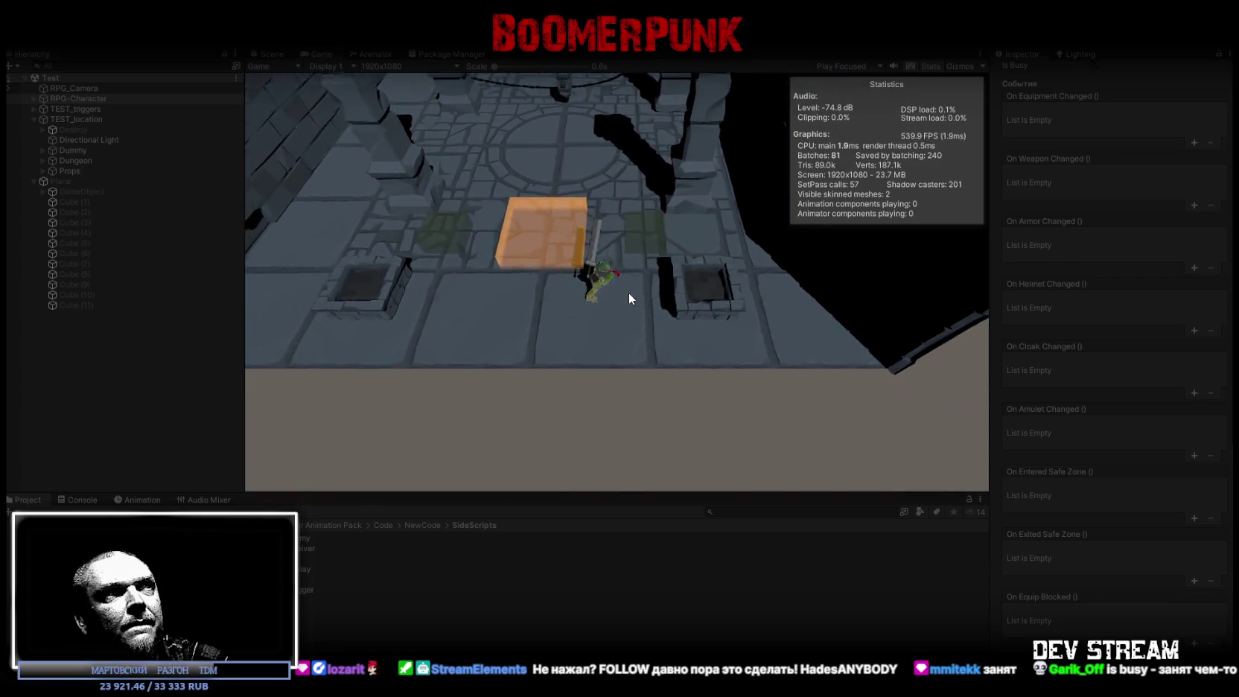
# Leave the safe zone into the circular floor, return toward the orange tile, and attack
pyautogui.press('w')
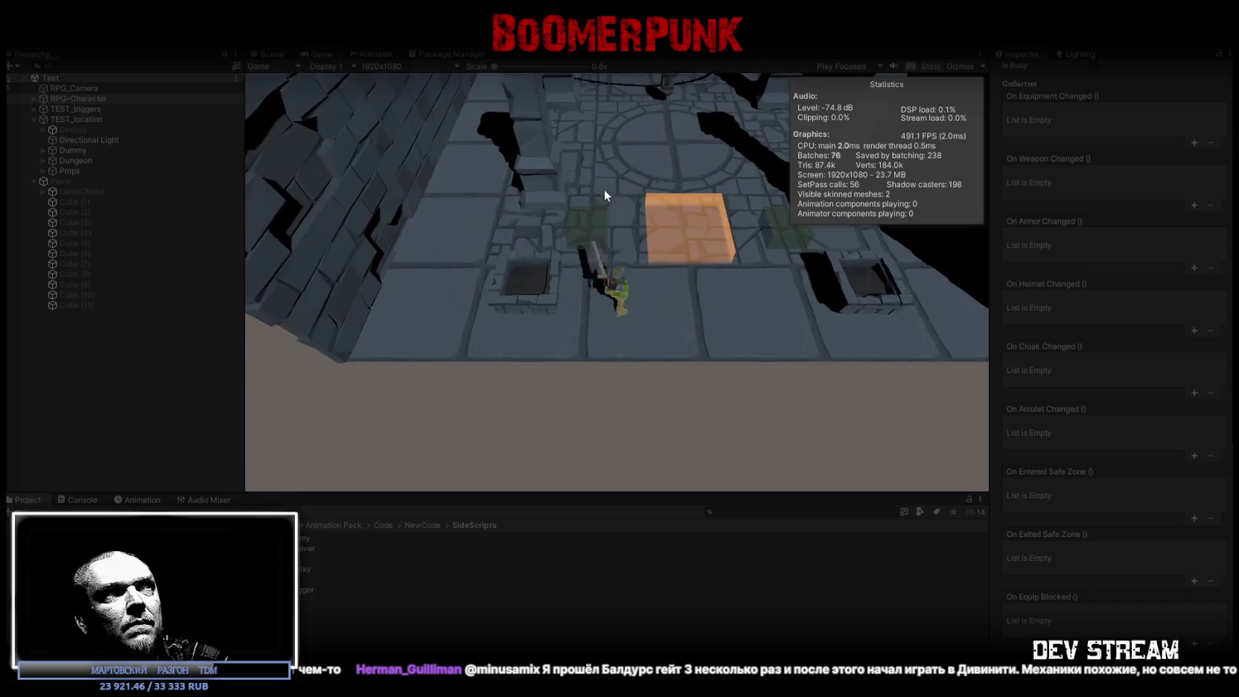
pyautogui.press('w')
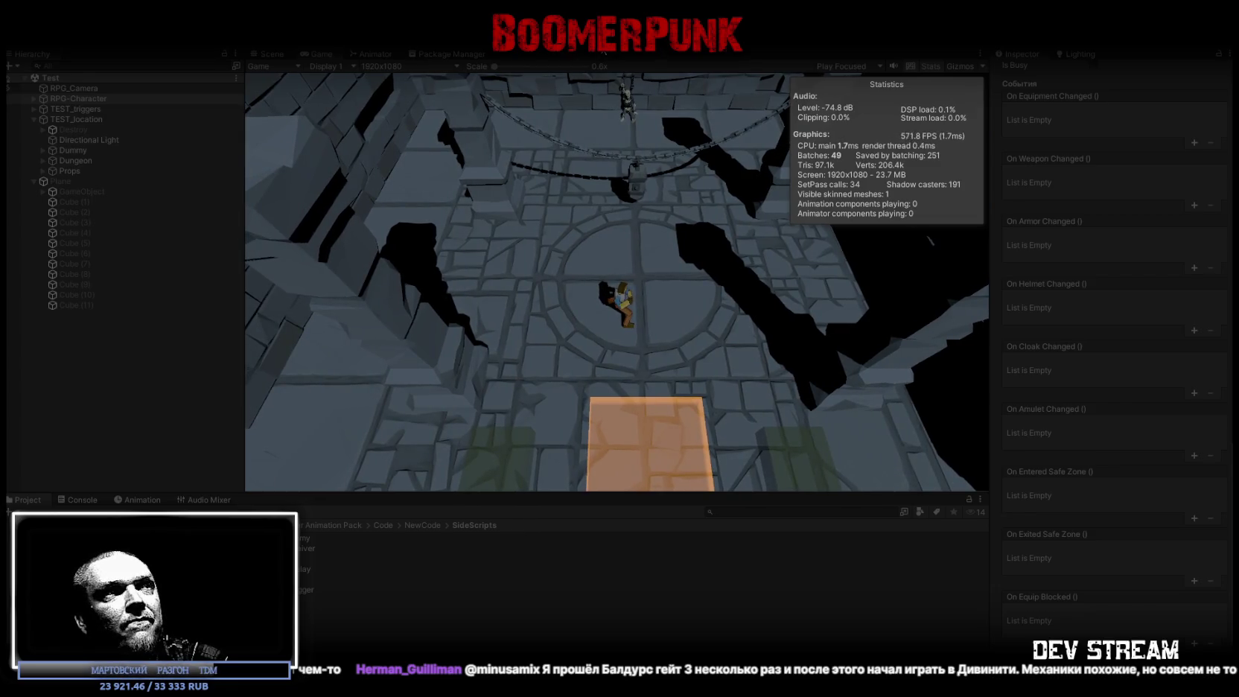
pyautogui.press('w')
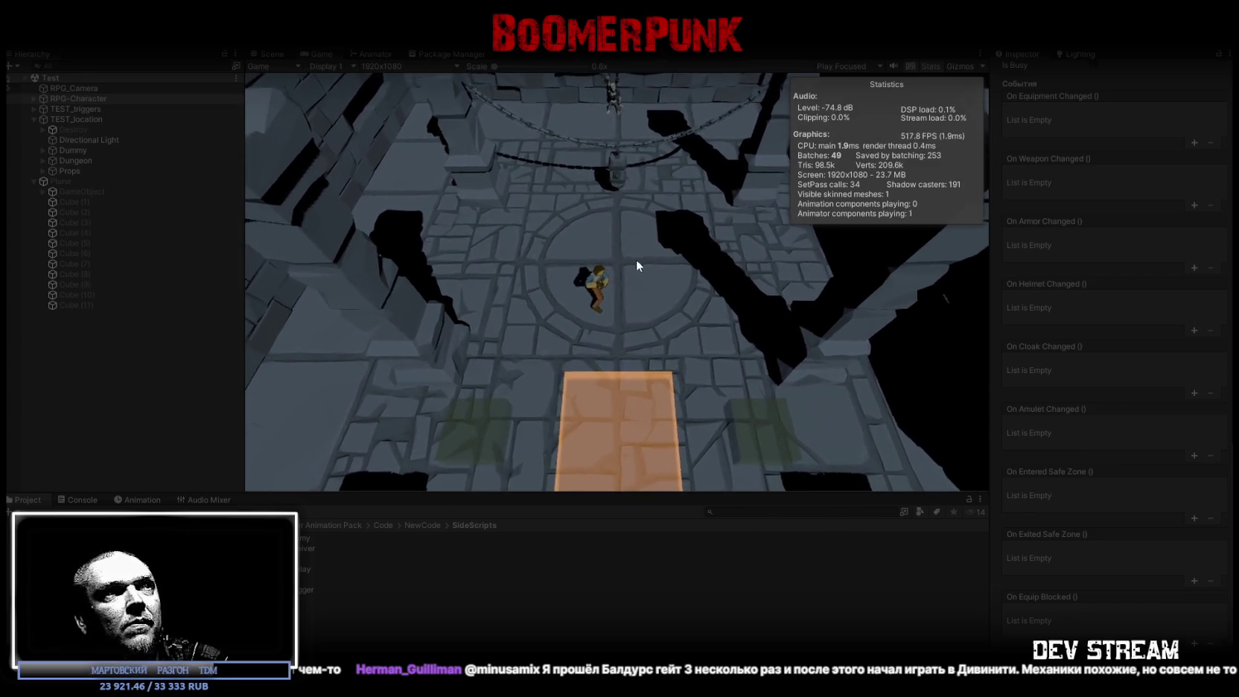
pyautogui.press('w')
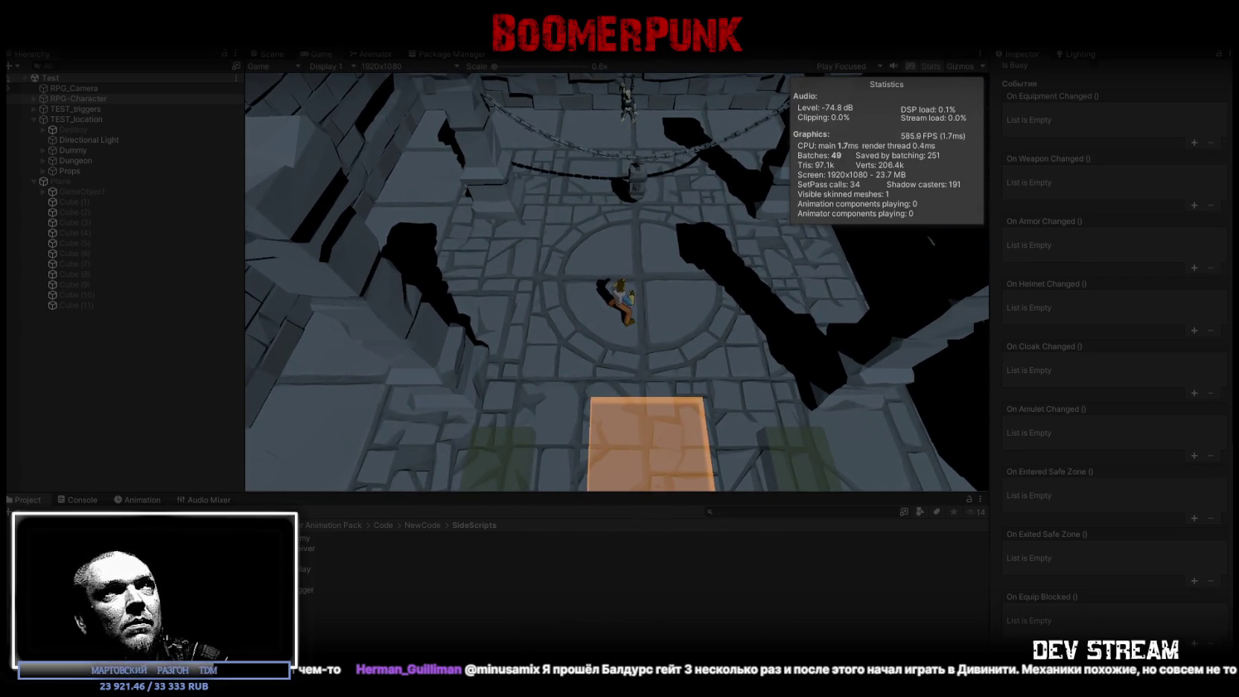
pyautogui.press('s')
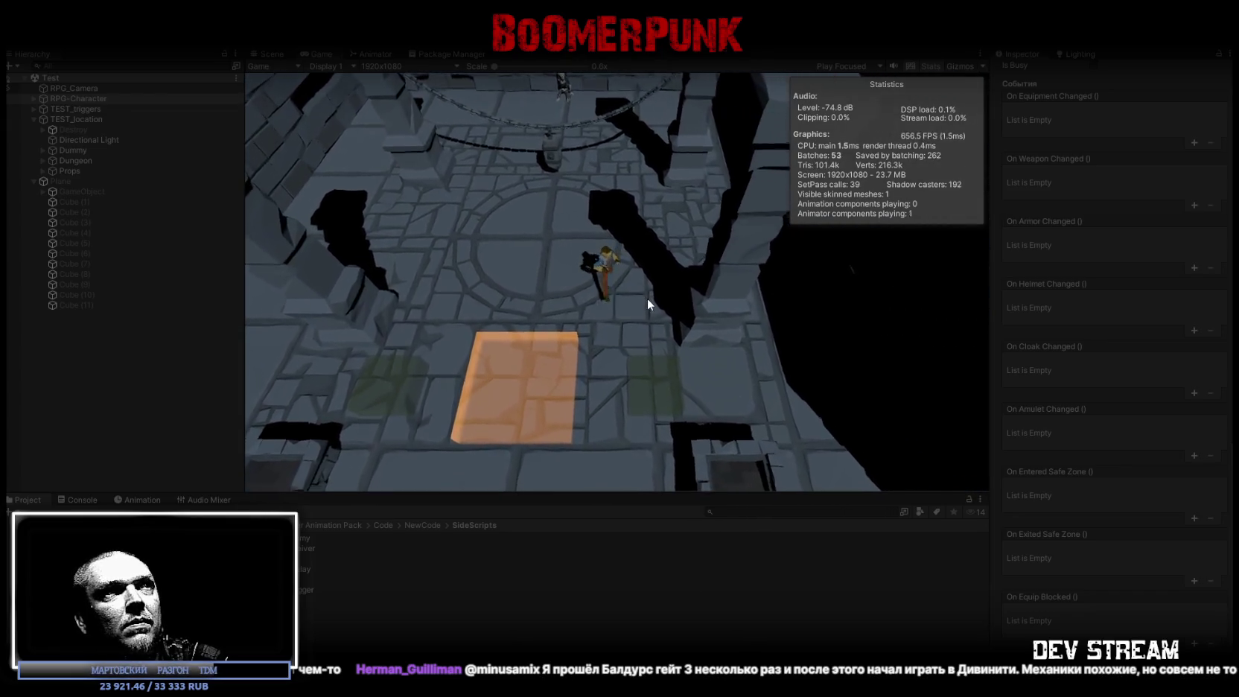
pyautogui.click(652, 292)
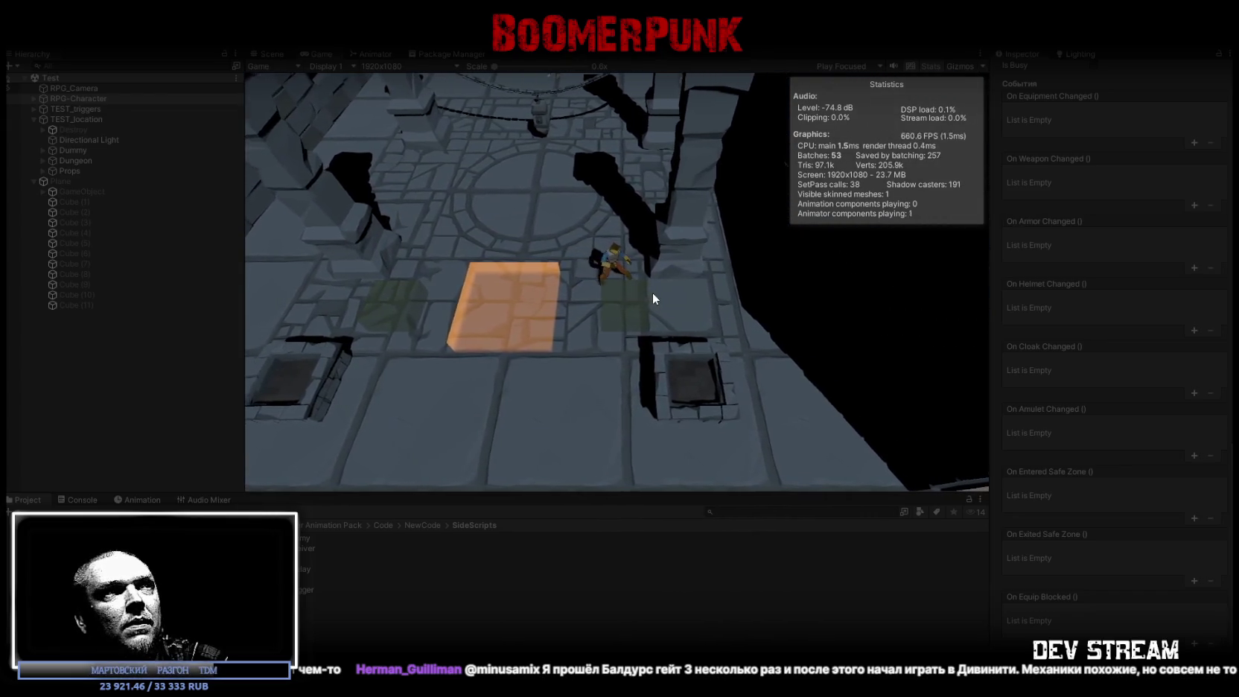
# Walk back up to the central circular floor and swing the sword
pyautogui.press('w')
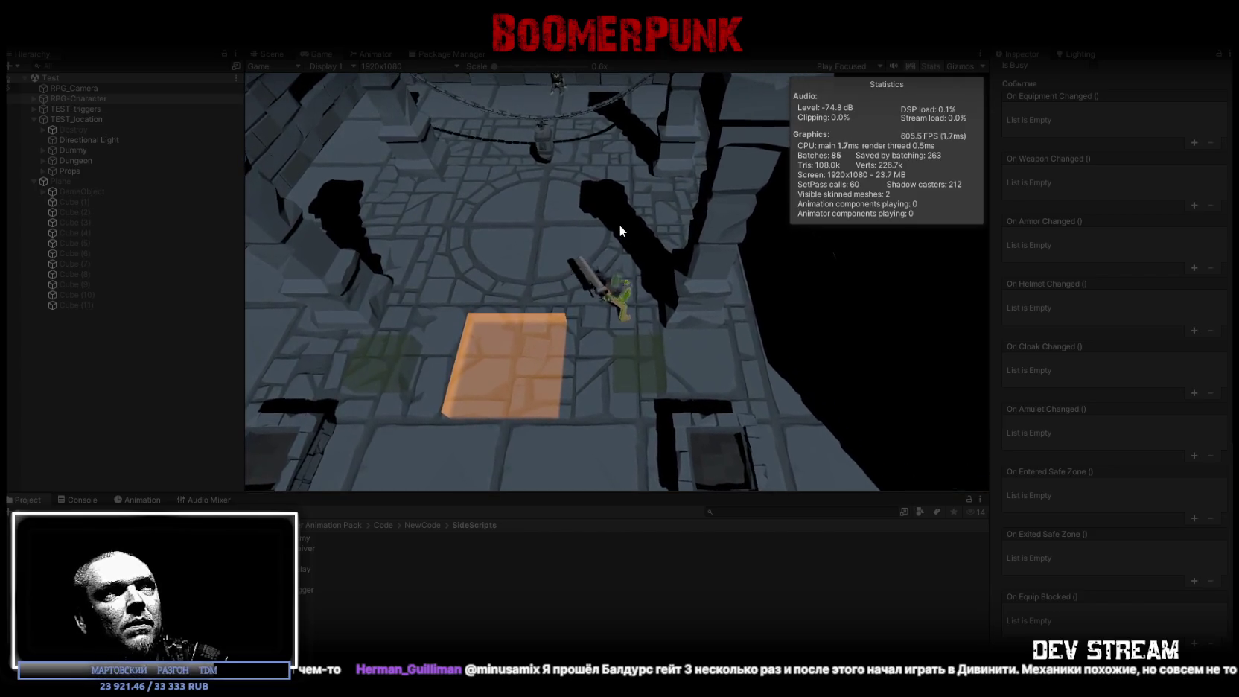
pyautogui.press('w')
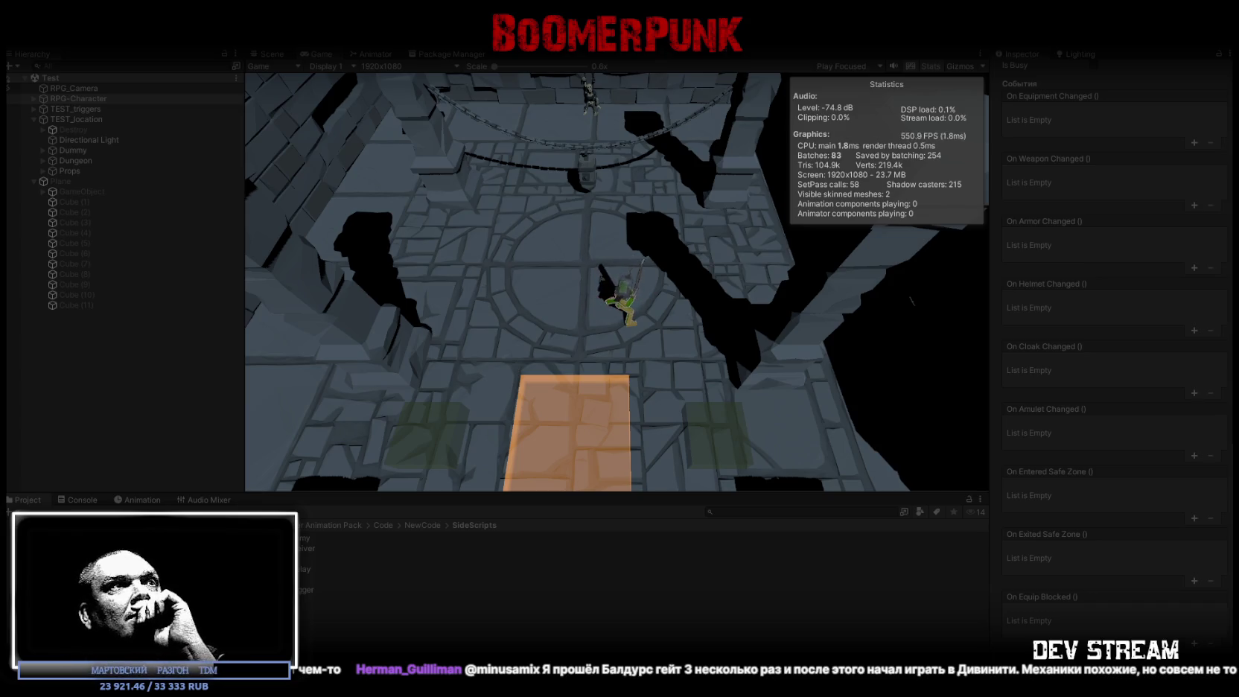
pyautogui.press('w')
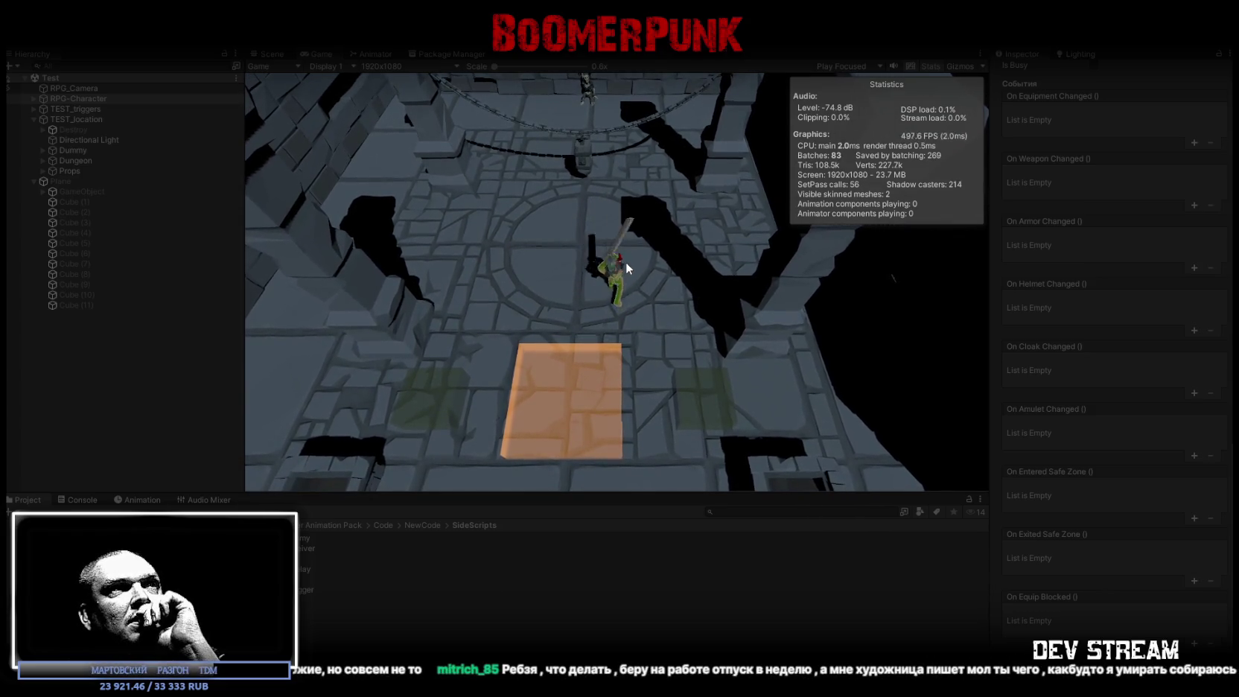
pyautogui.click(630, 262)
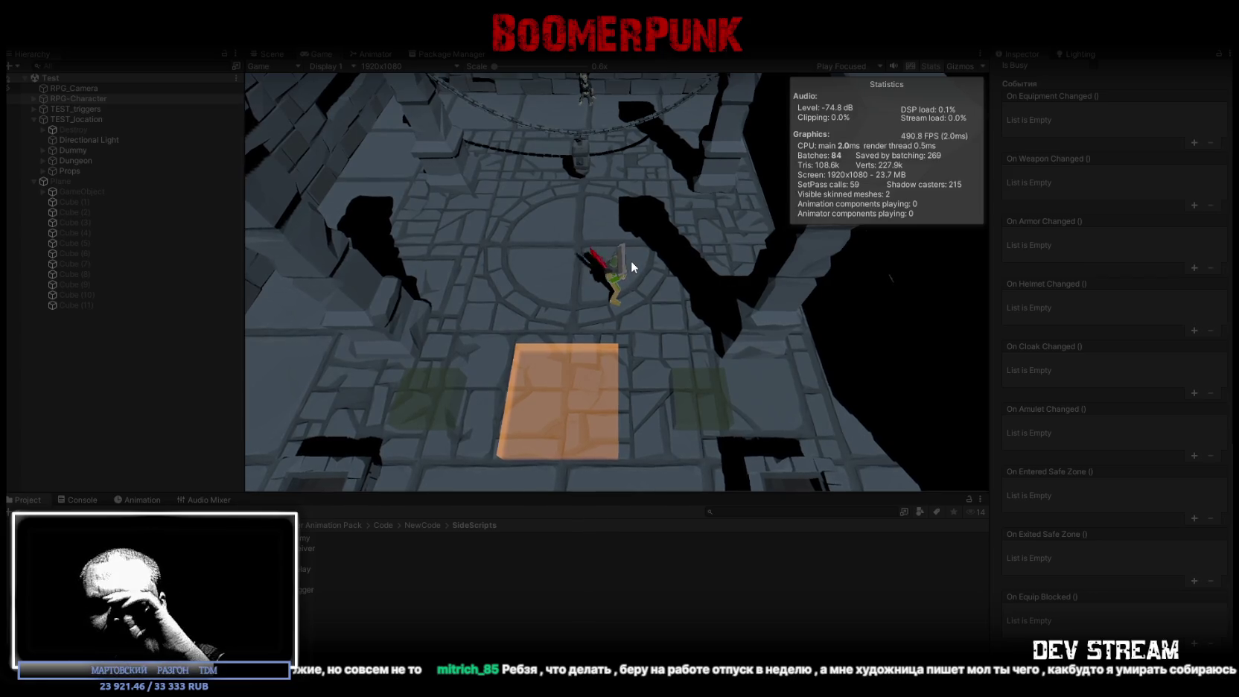
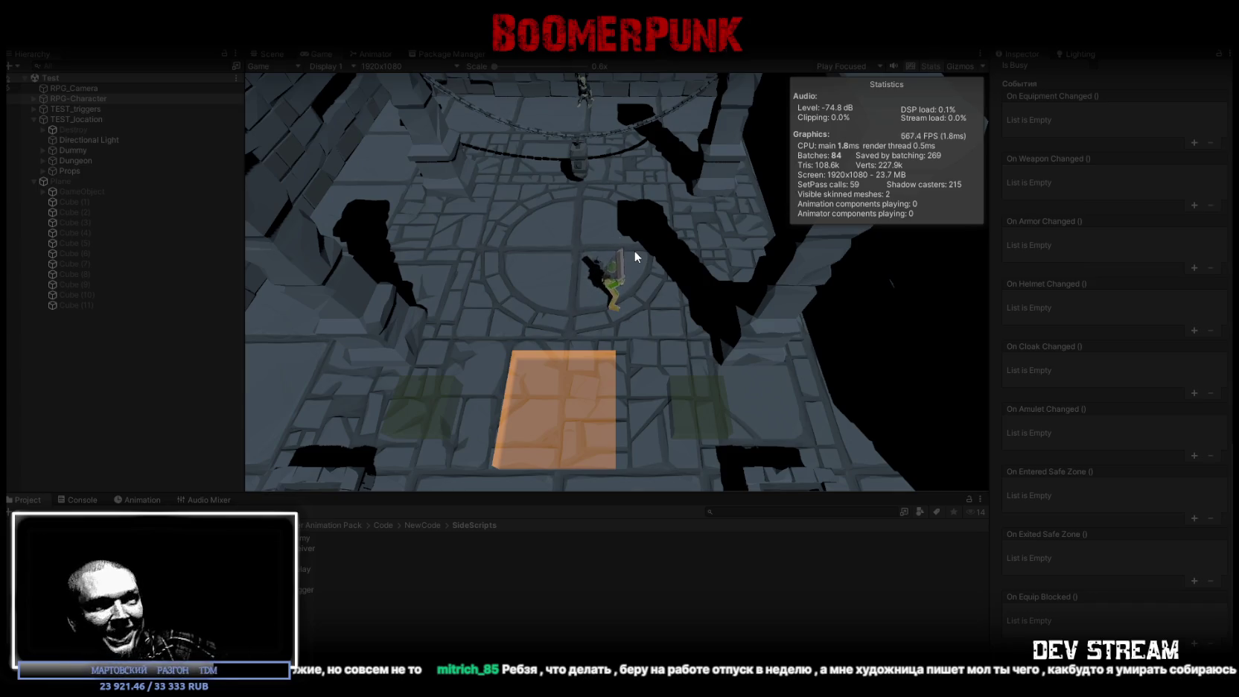
# Run the character north across the dungeon room toward the orange trigger tile
pyautogui.press('w')
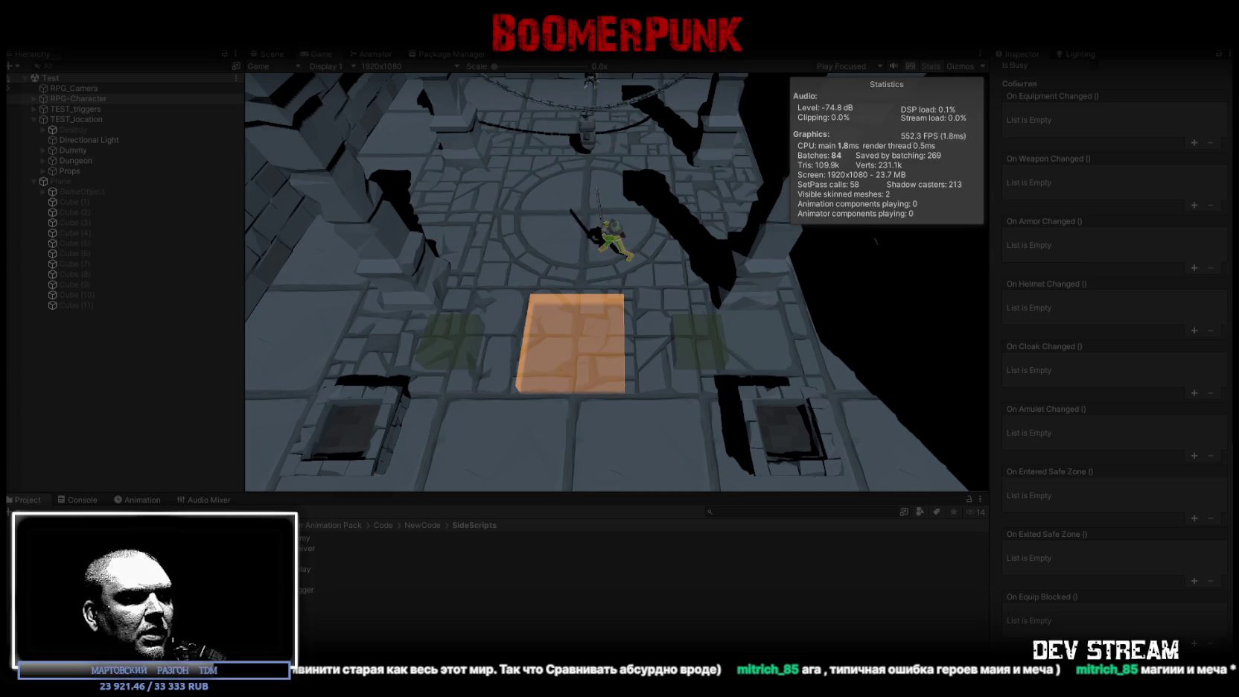
# Move the armed character right beside the orange safe-zone plate, then switch to Visual Studio
pyautogui.press('d')
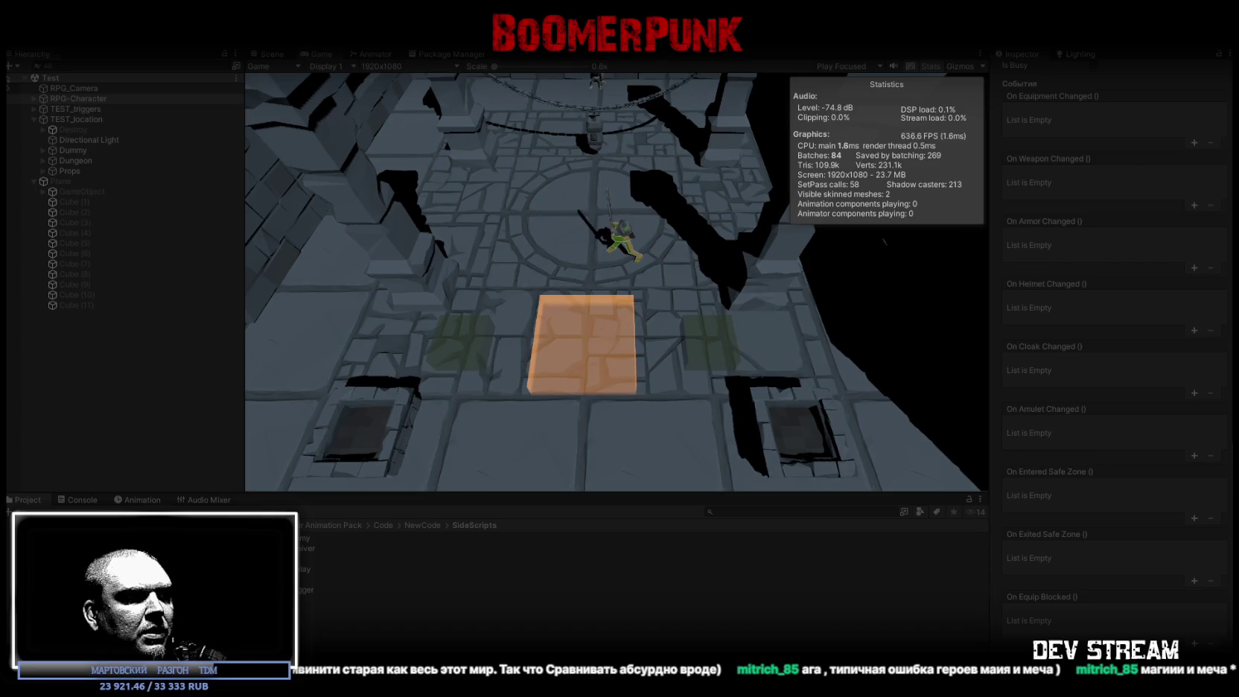
pyautogui.press('d')
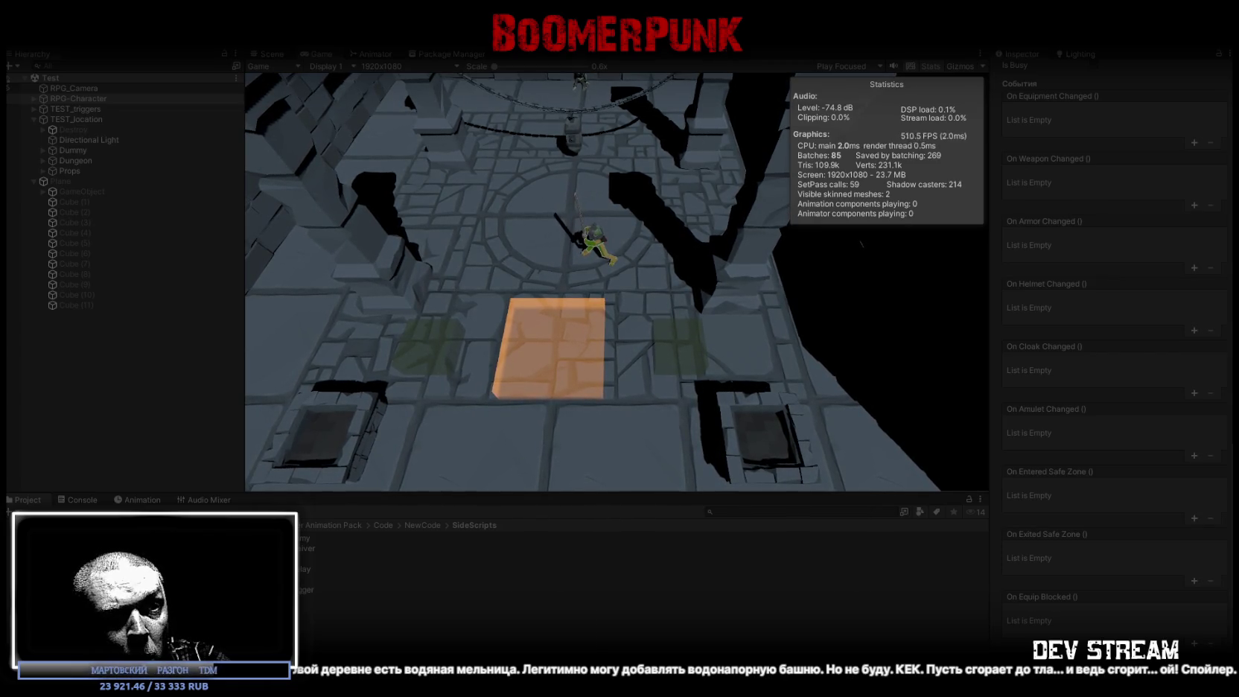
pyautogui.hotkey('alt', 'Tab')
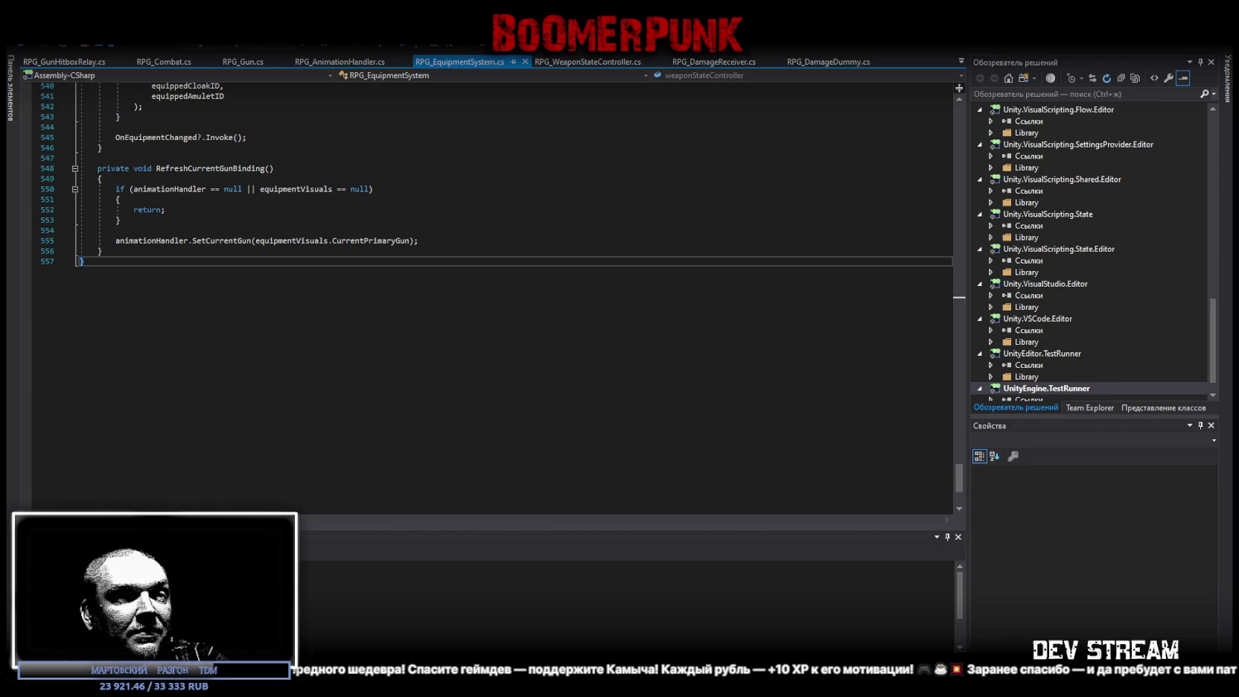
# Replace RPG_EquipmentSystem.cs with the pasted updated code, save it, and return to Unity
pyautogui.hotkey('ctrl', 'a')
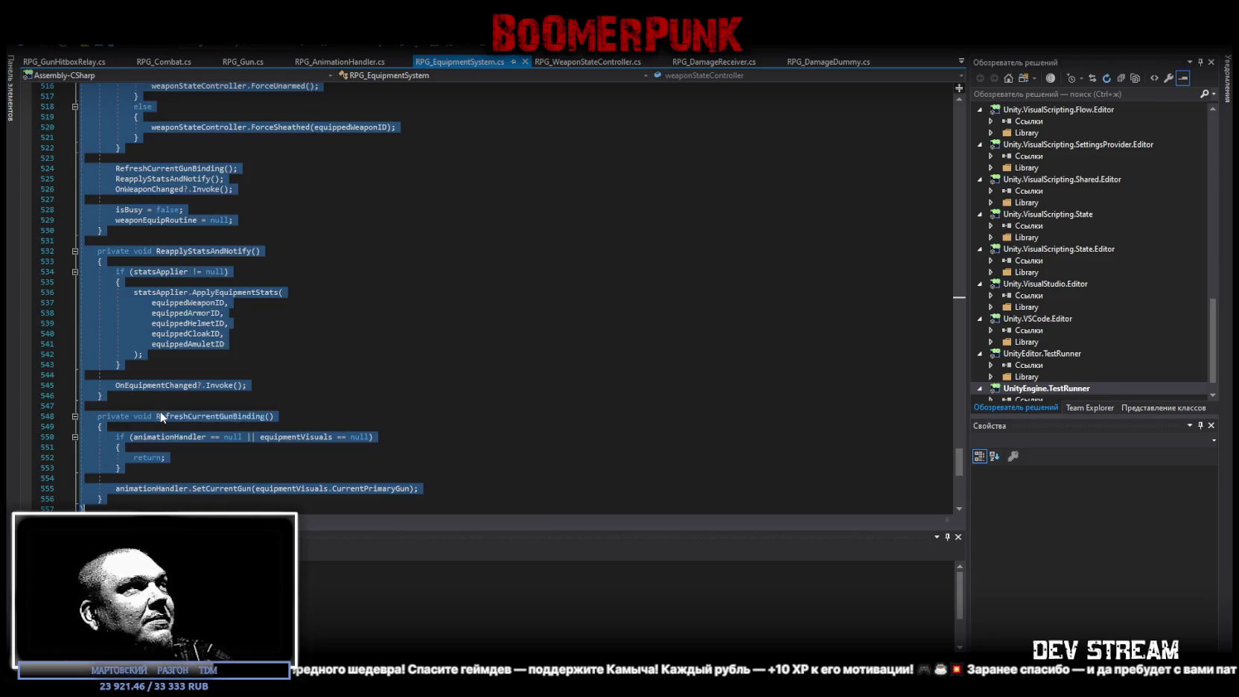
pyautogui.hotkey('ctrl', 'v')
pyautogui.hotkey('ctrl', 's')
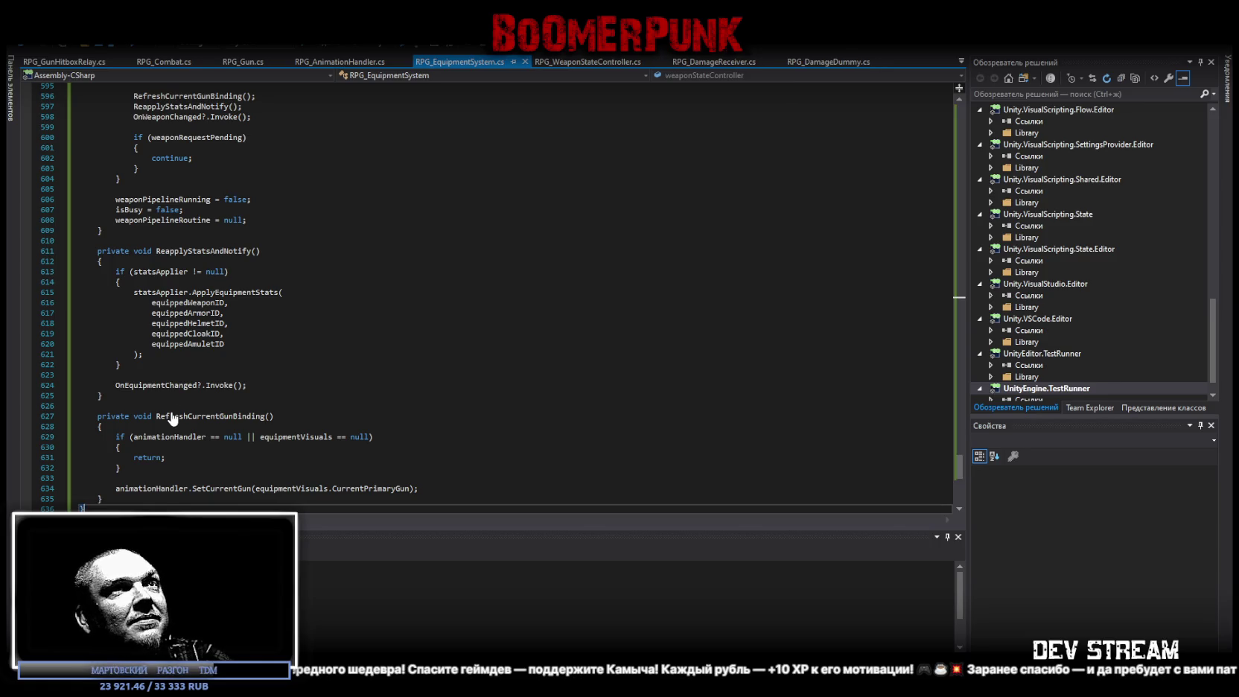
pyautogui.hotkey('alt', 'Tab')
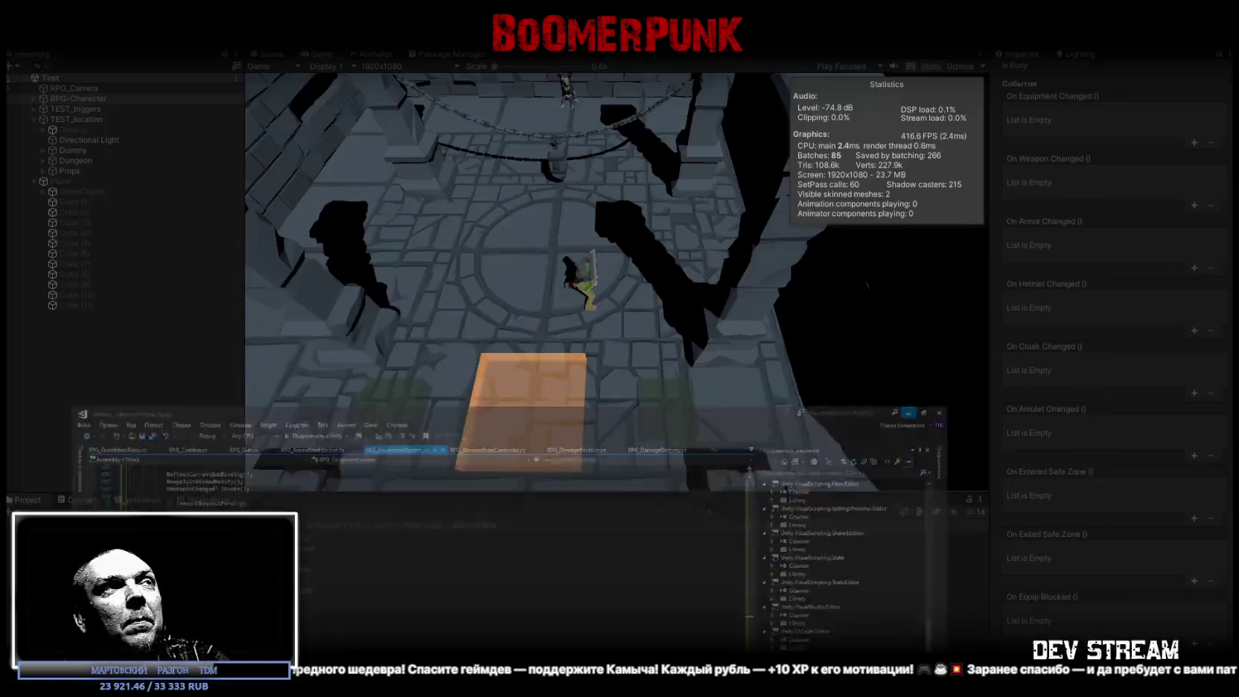
# Stop Play mode, clear the Console, and look over the equipment script in Visual Studio
pyautogui.hotkey('ctrl', 'p')
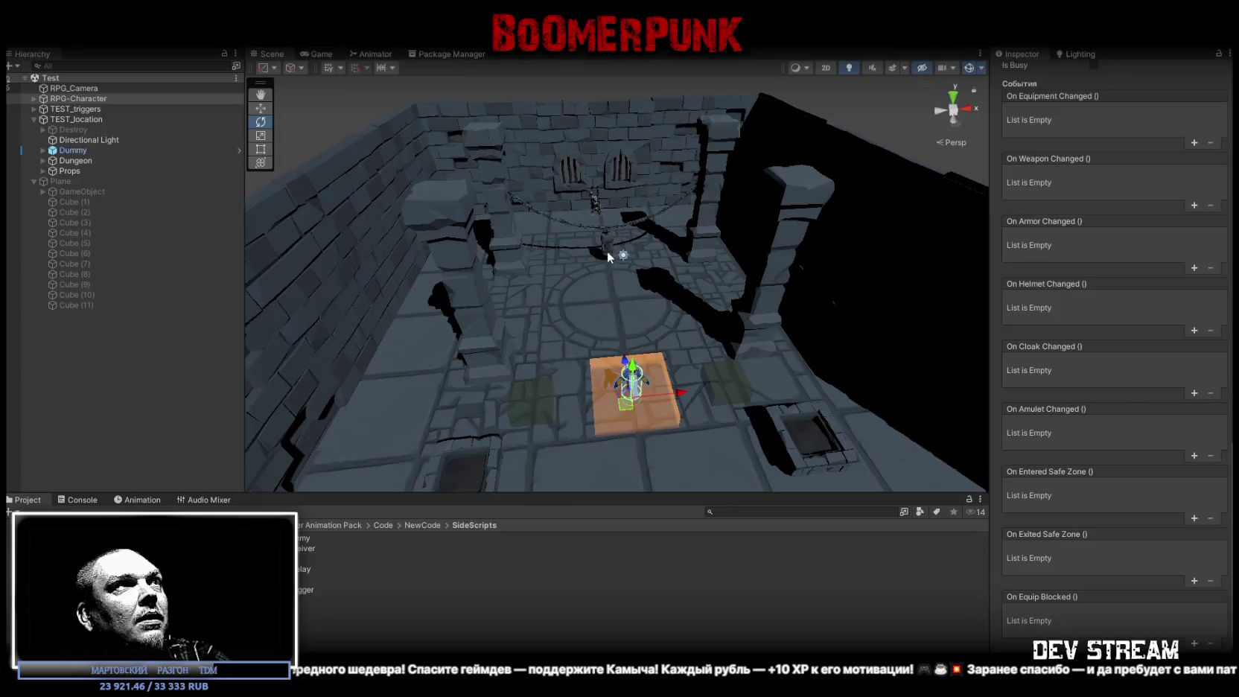
pyautogui.click(79, 500)
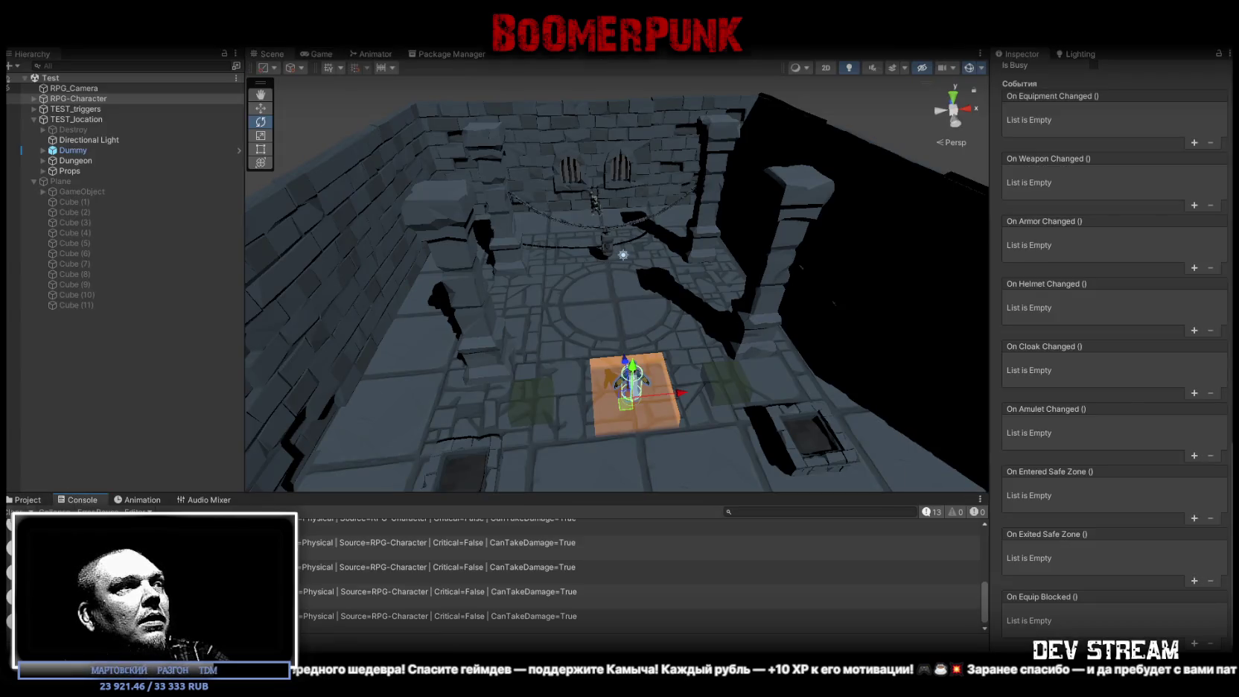
pyautogui.click(20, 511)
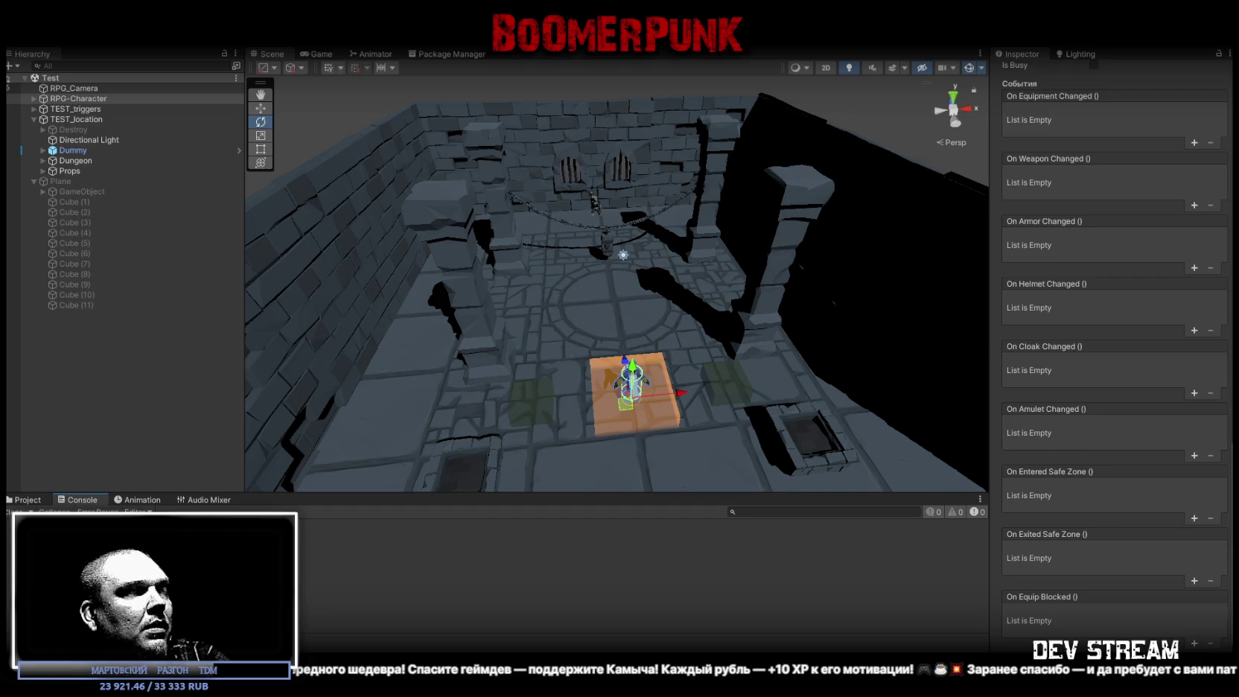
pyautogui.hotkey('alt', 'Tab')
pyautogui.scroll(-3, 625, 456)
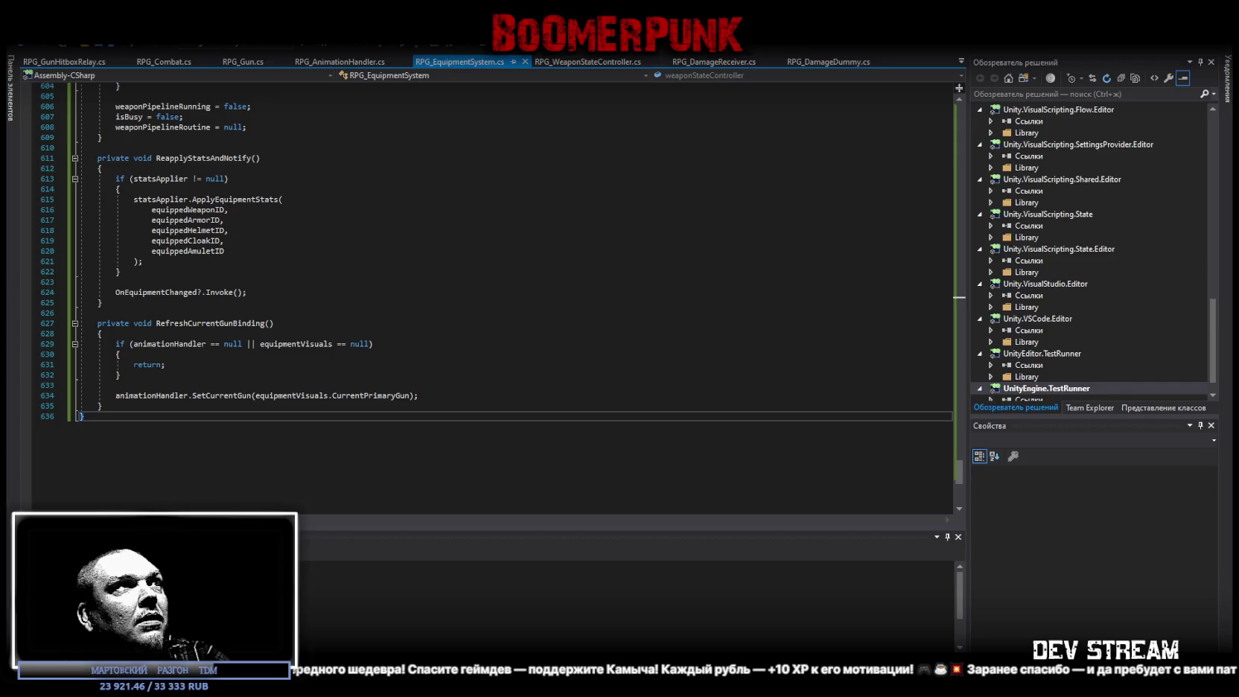
pyautogui.hotkey('alt', 'Tab')
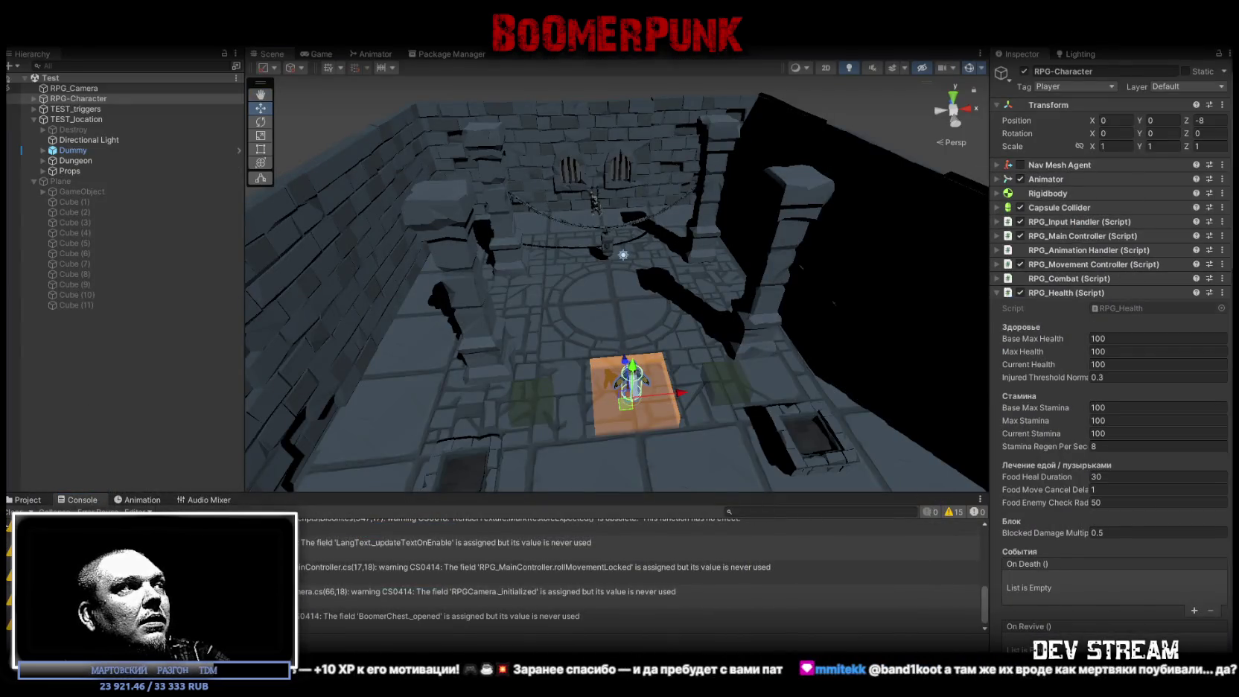
# Collapse RPG_Health and expand the RPG_Equipment System fields in the Inspector
pyautogui.click(27, 500)
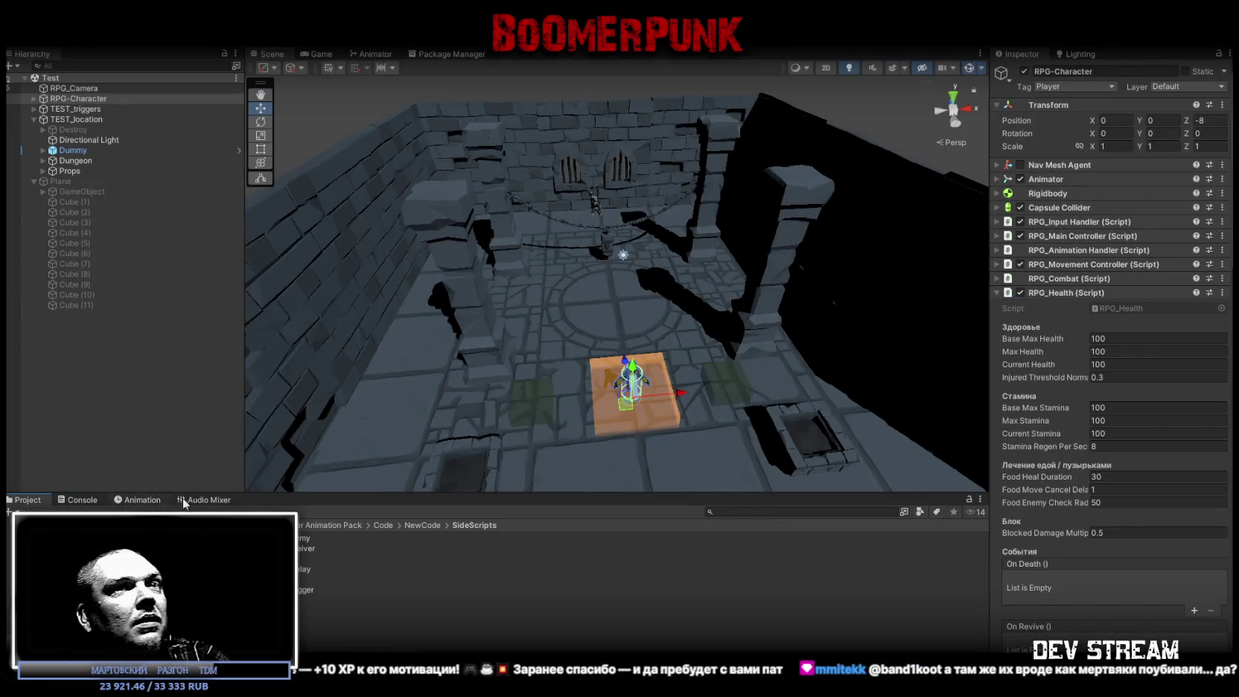
pyautogui.click(997, 294)
pyautogui.click(997, 294)
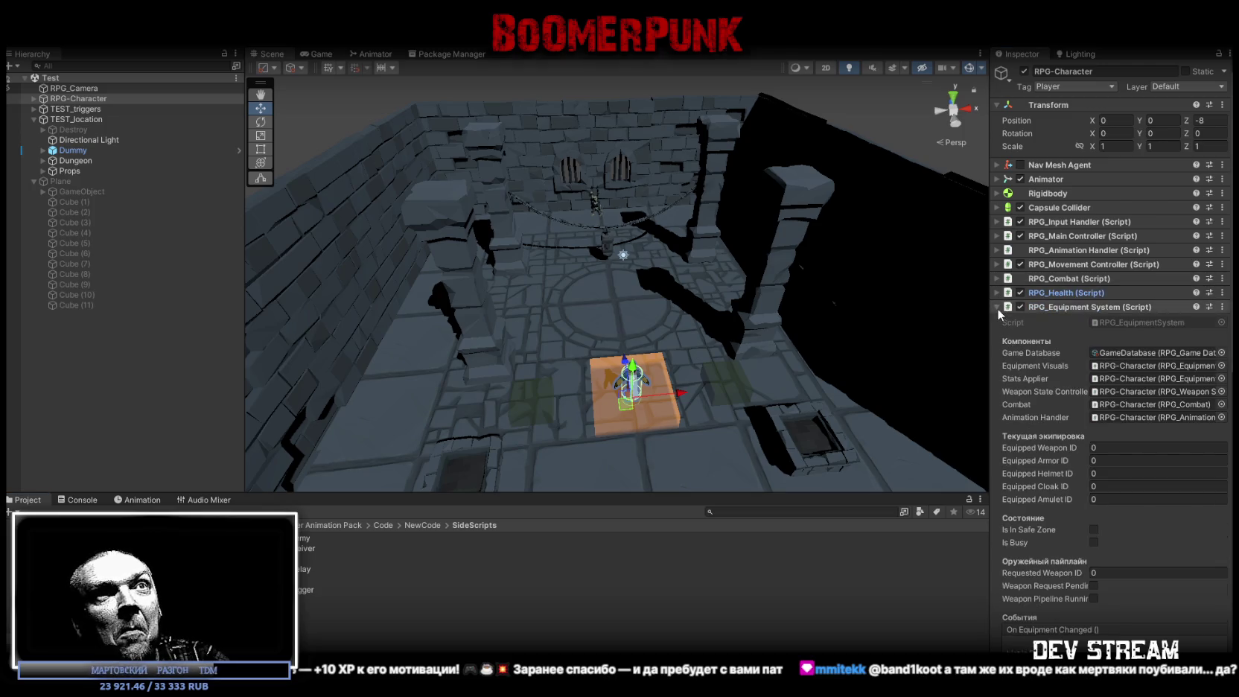
pyautogui.click(997, 307)
pyautogui.click(997, 307)
pyautogui.scroll(-2, 1159, 358)
pyautogui.scroll(-3, 1159, 358)
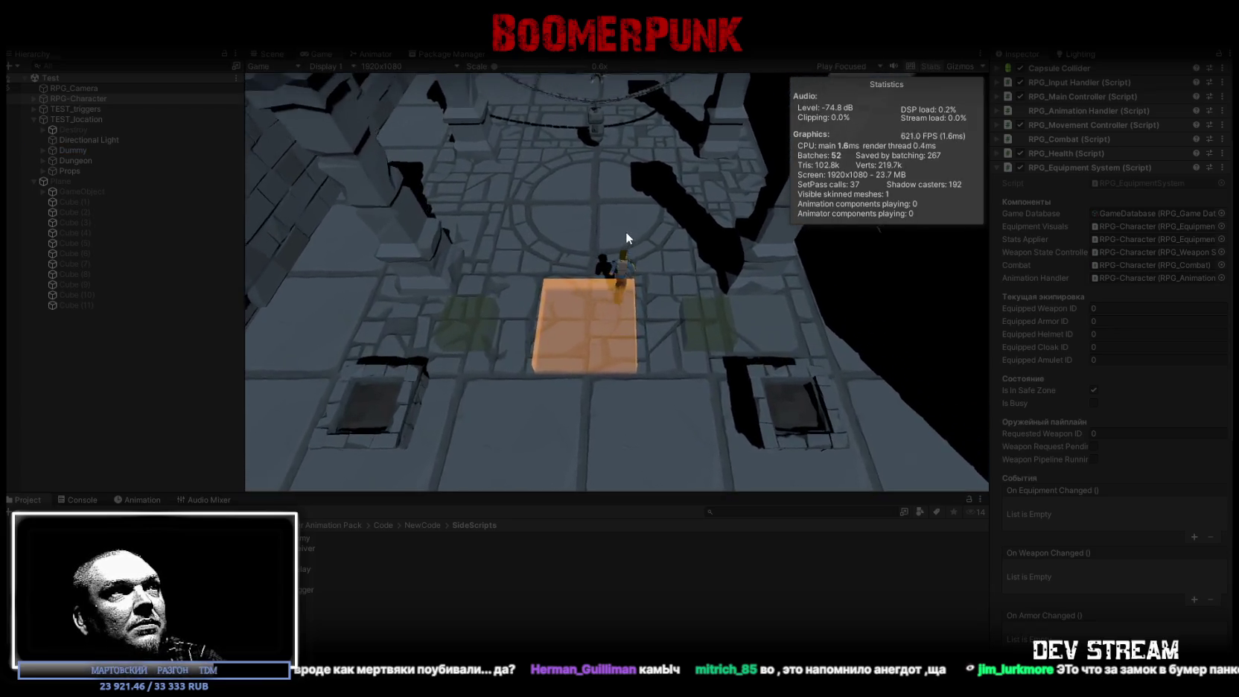
# Walk the character off and back onto the orange plate, swinging the sword twice
pyautogui.press('w')
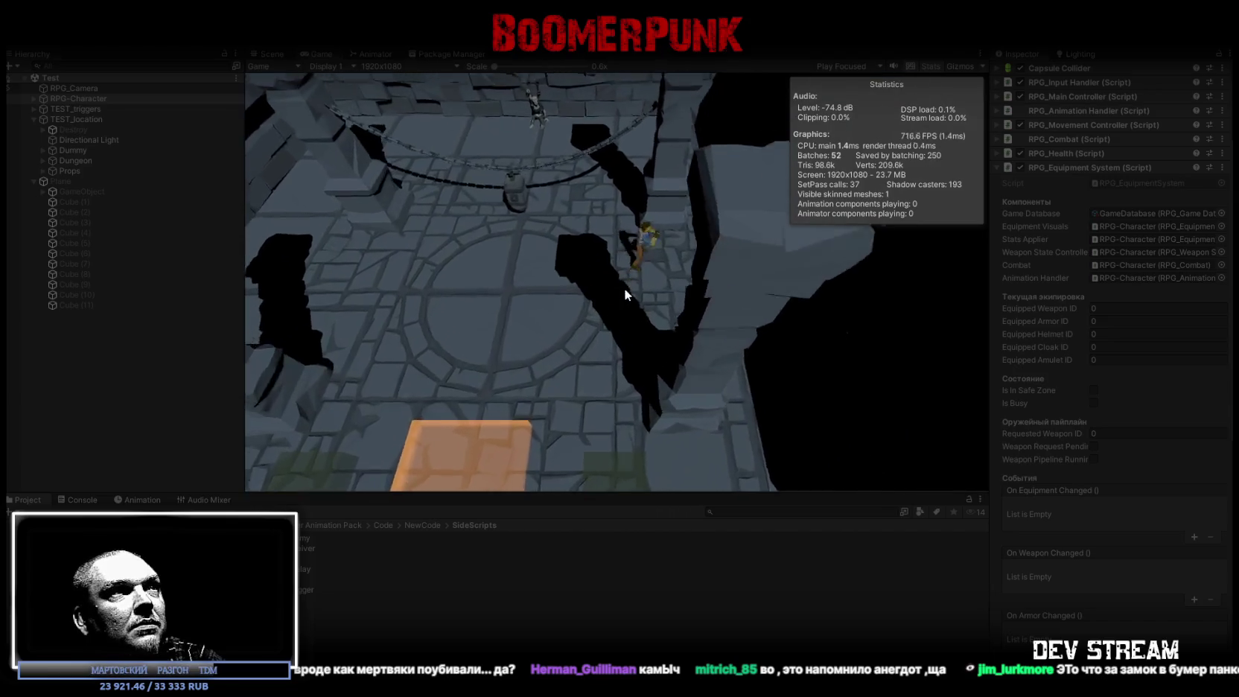
pyautogui.press('s')
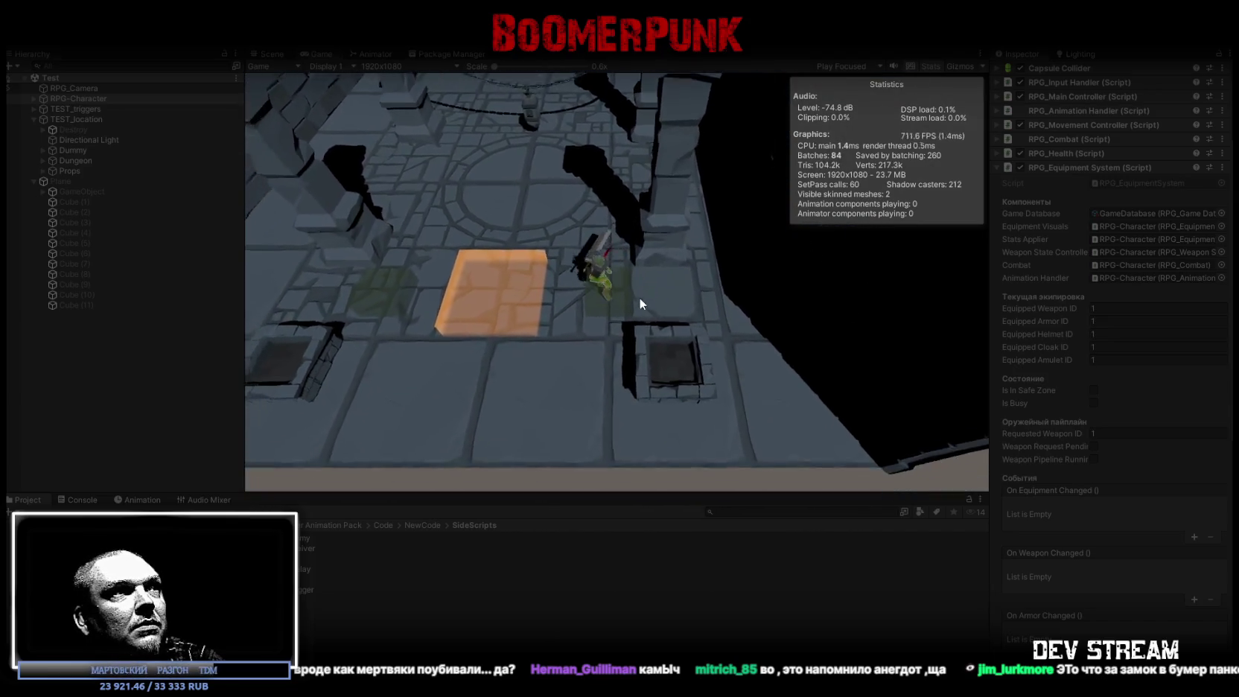
pyautogui.press('s')
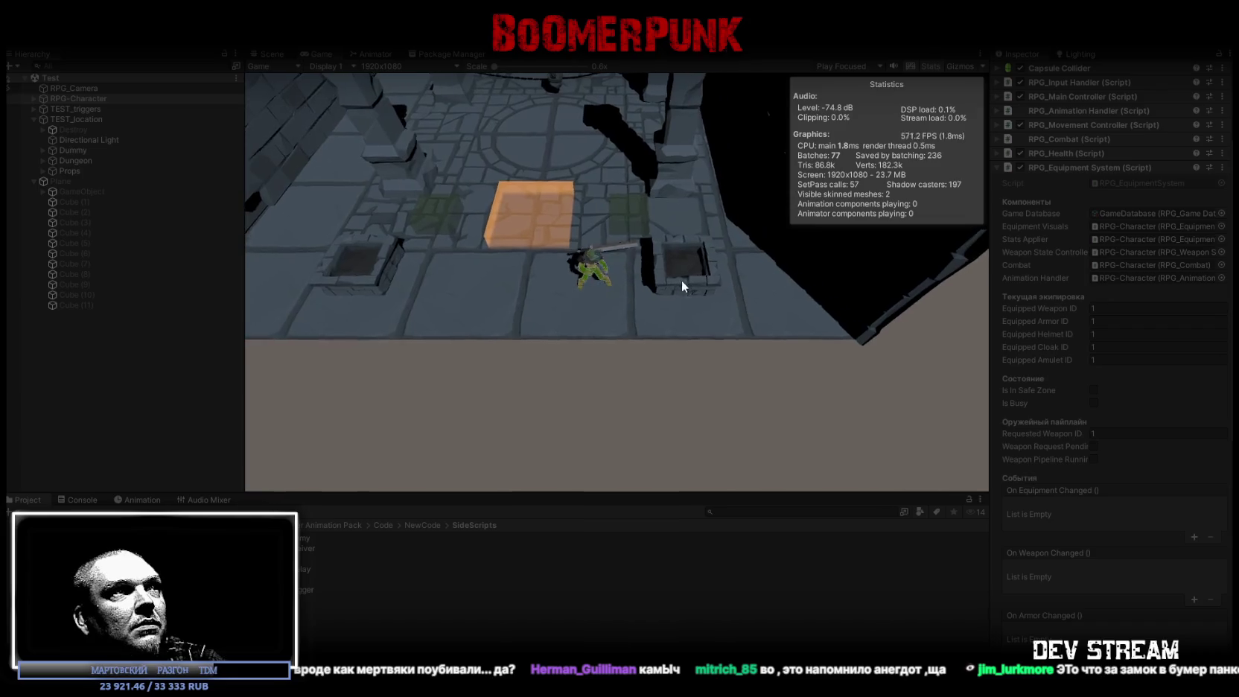
pyautogui.click(648, 288)
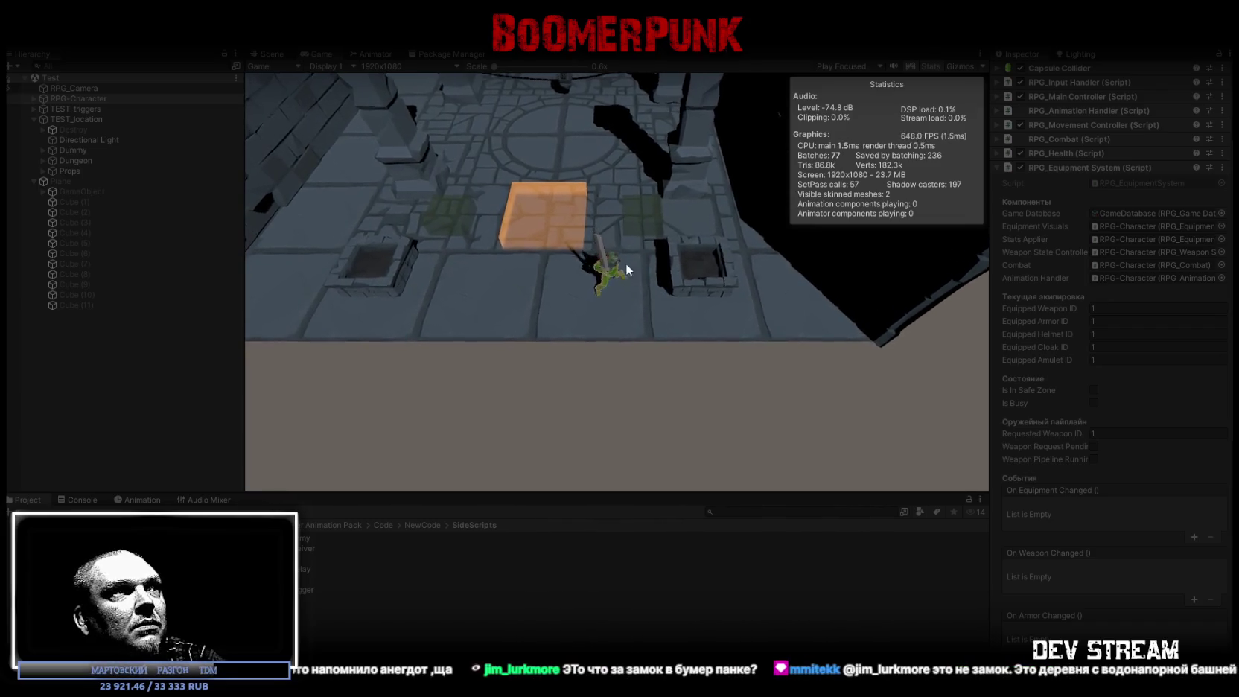
pyautogui.press('w')
pyautogui.click(592, 252)
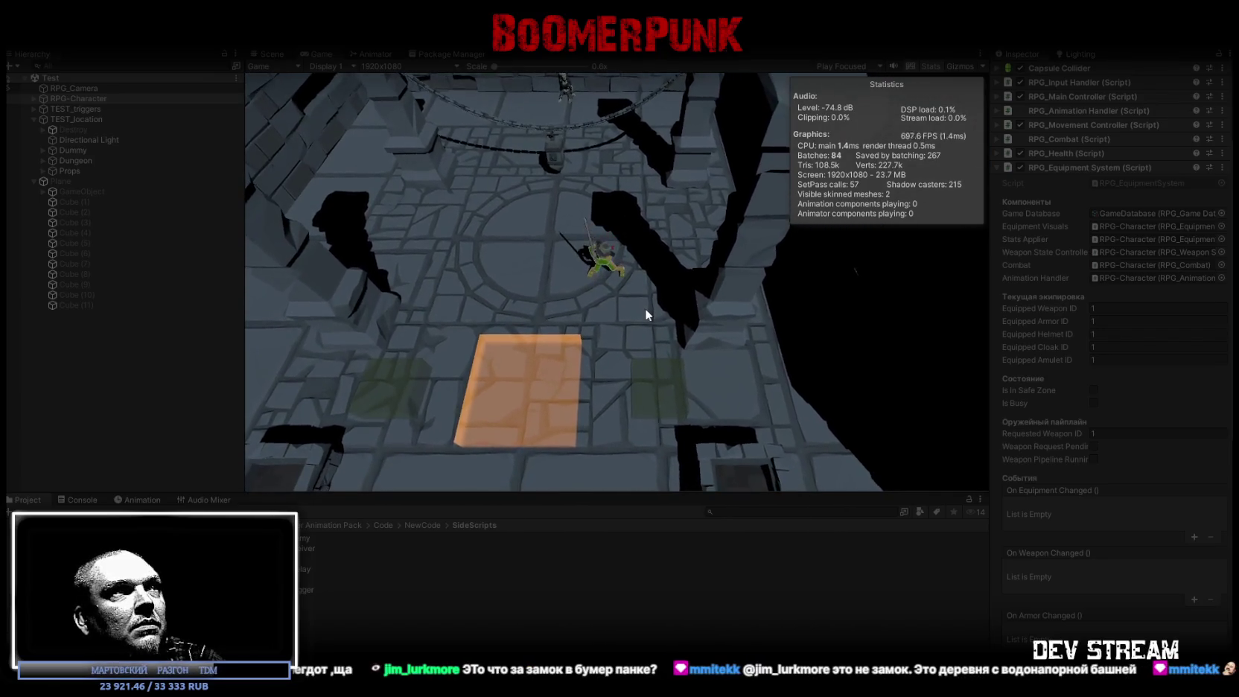
pyautogui.press('s')
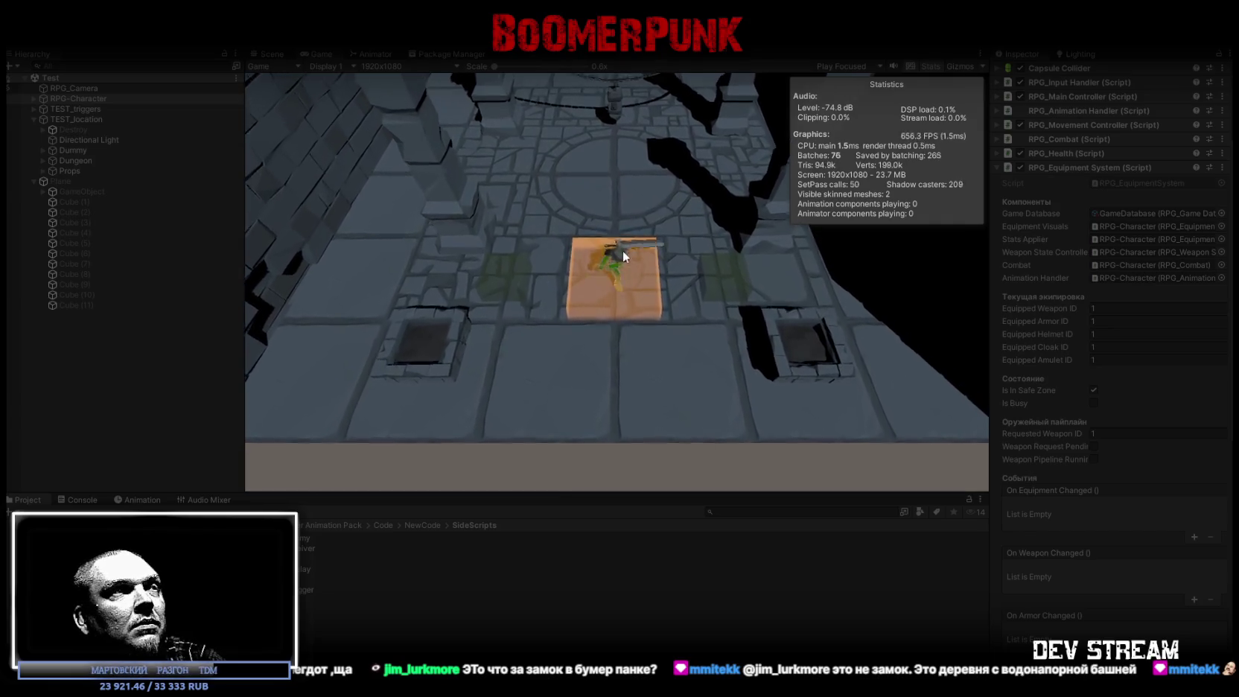
# Run the character back and forth past the plate, watching safe-zone and equipped IDs change
pyautogui.press('w')
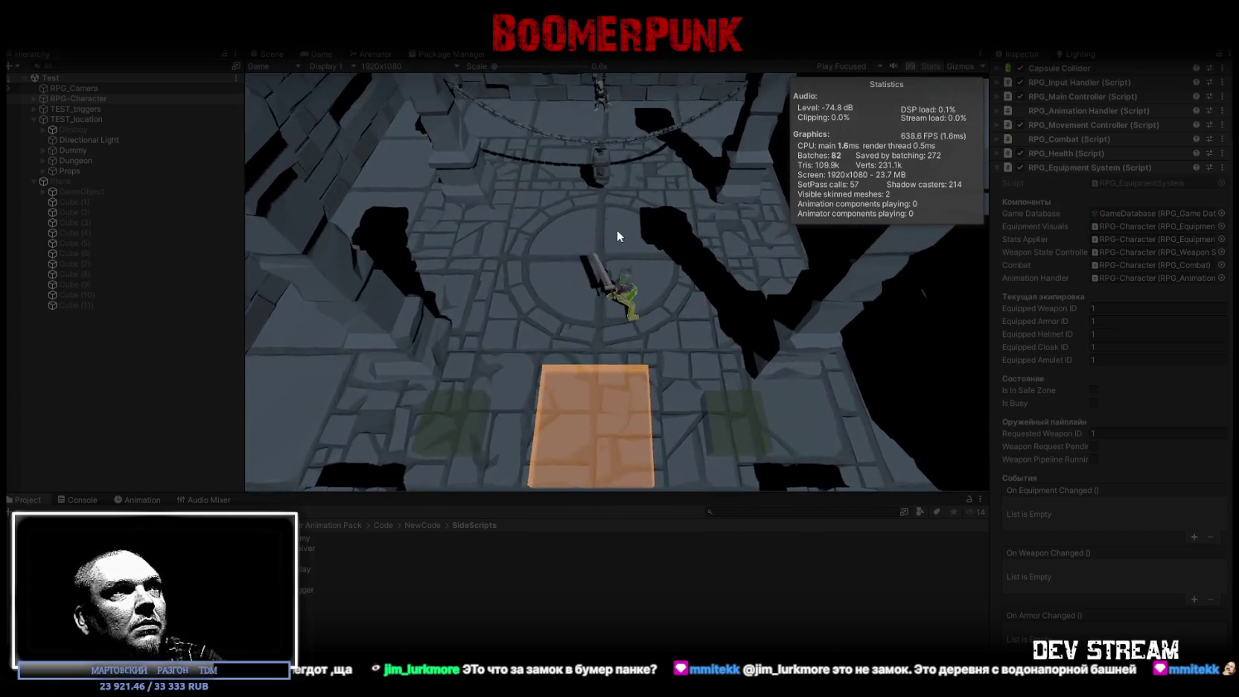
pyautogui.press('a')
pyautogui.press('s')
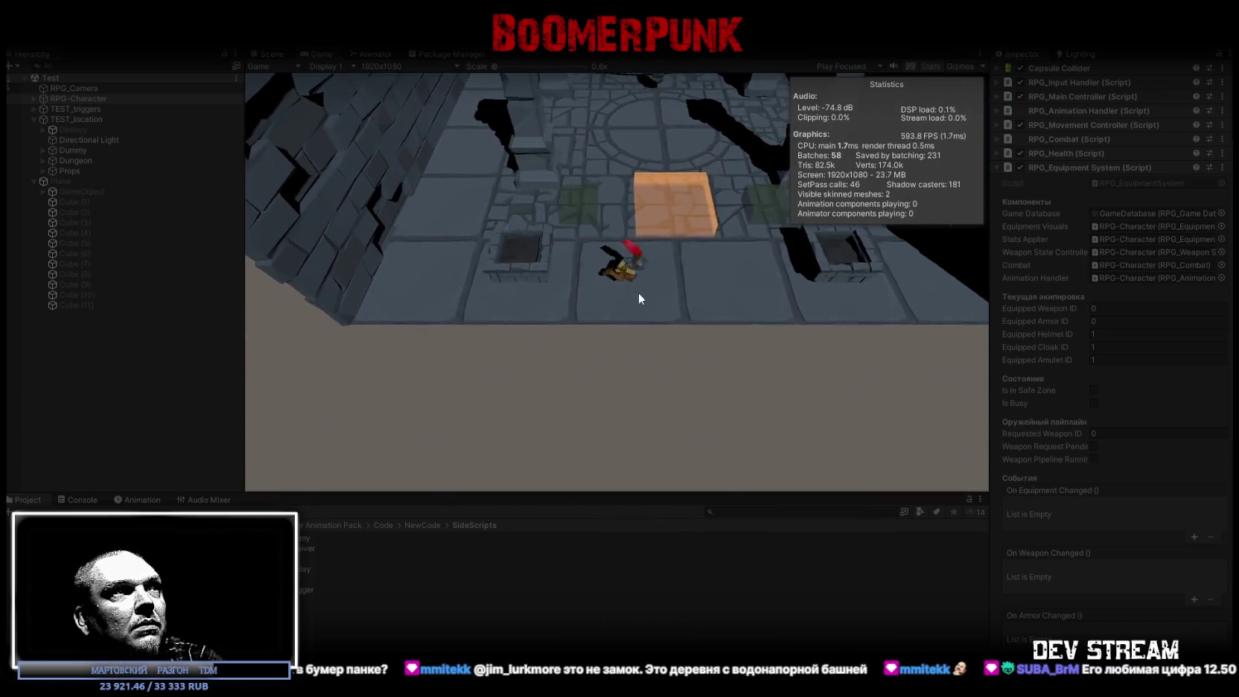
pyautogui.press('w')
pyautogui.press('s')
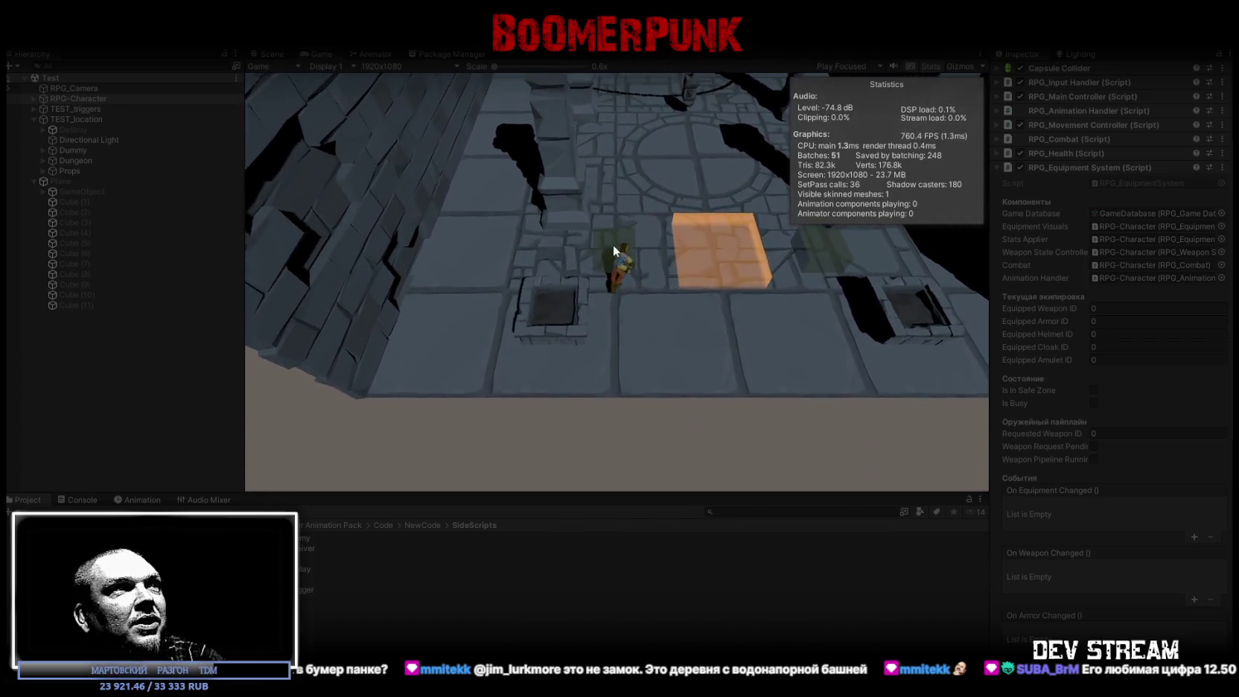
pyautogui.press('w')
pyautogui.press('d')
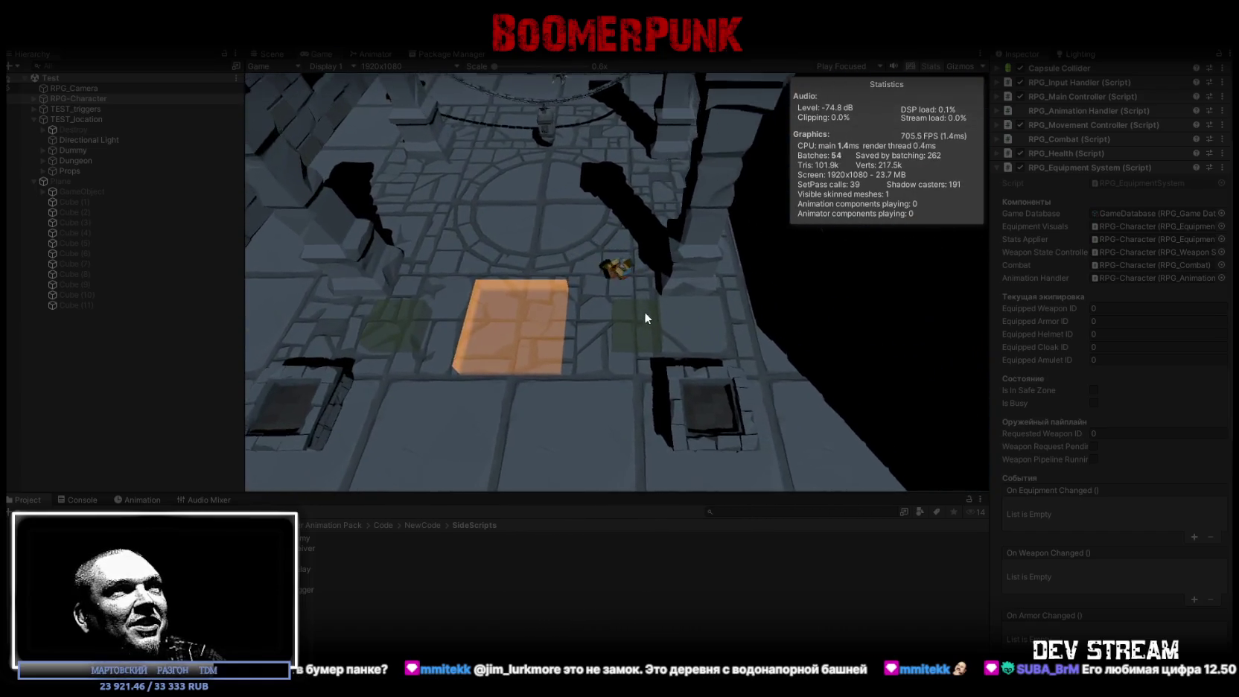
pyautogui.press('s')
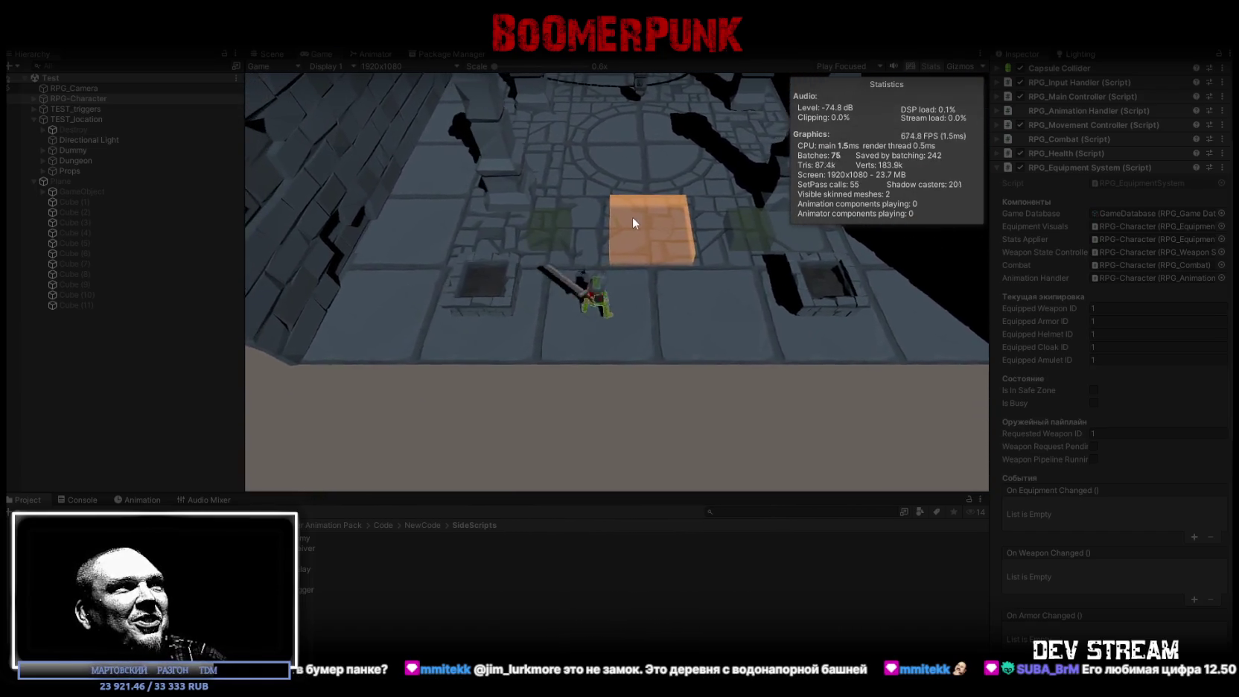
# Walk away from and back across the plate to unequip and re-equip items, then stop Play
pyautogui.press('w')
pyautogui.press('a')
pyautogui.press('d')
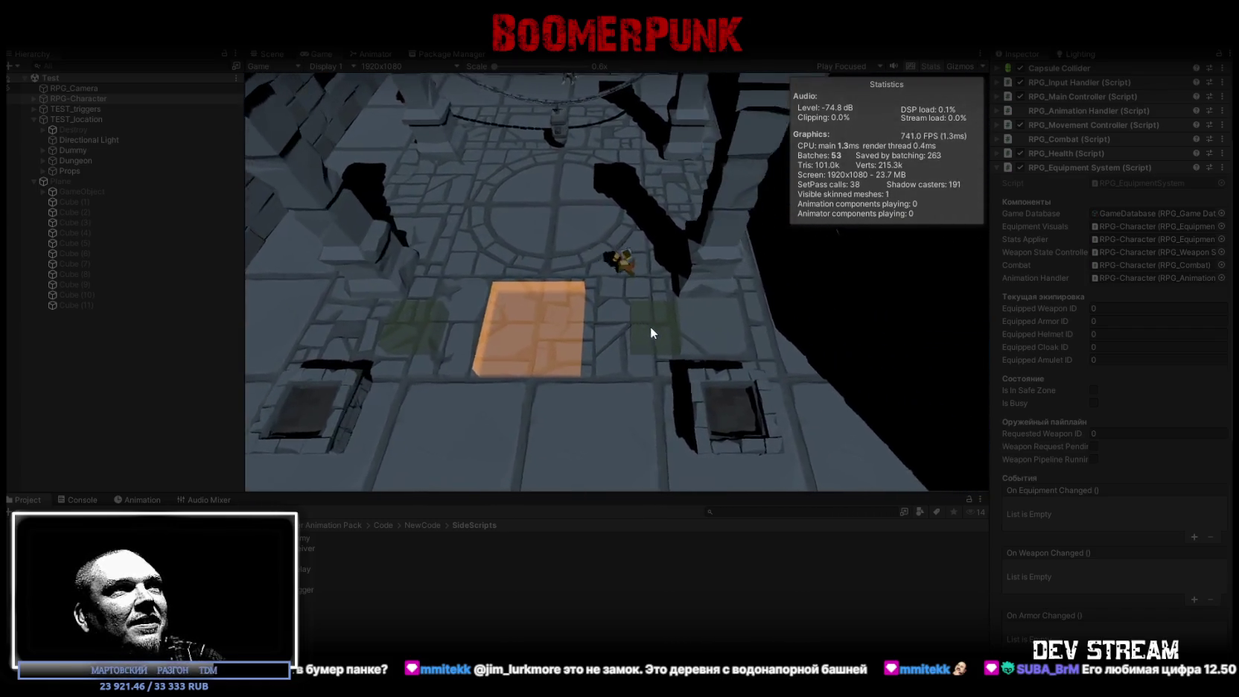
pyautogui.press('s')
pyautogui.press('a')
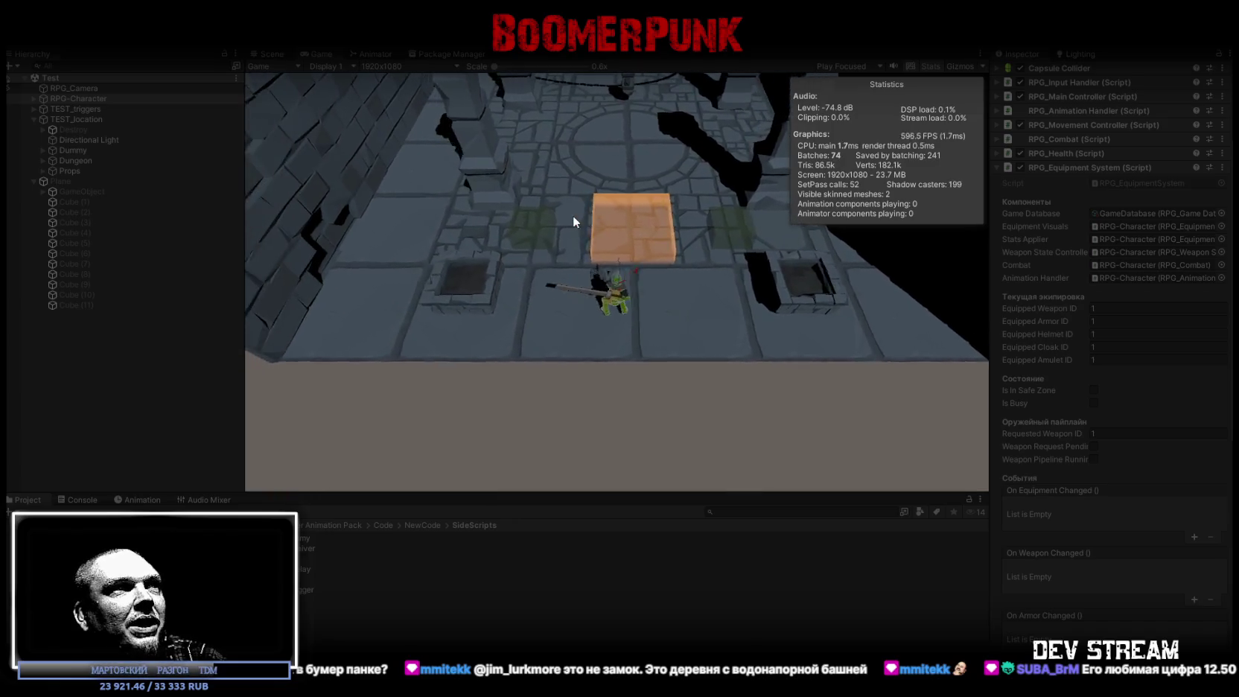
pyautogui.press('w')
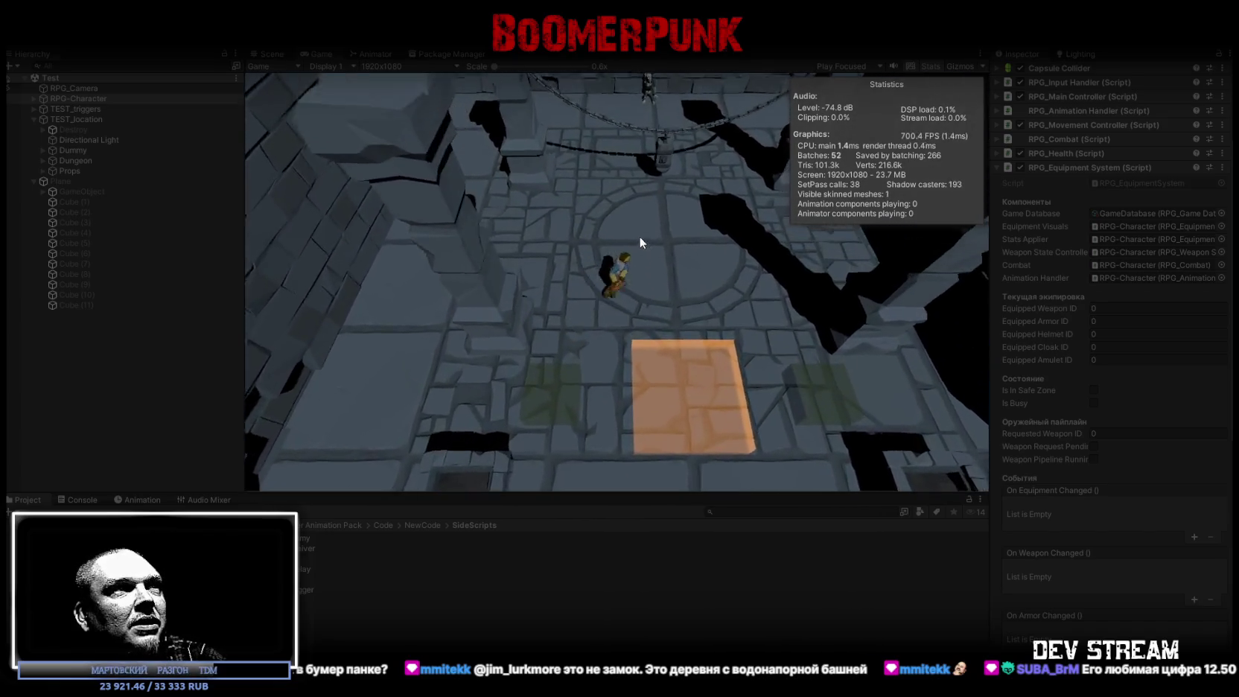
pyautogui.press('d')
pyautogui.press('s')
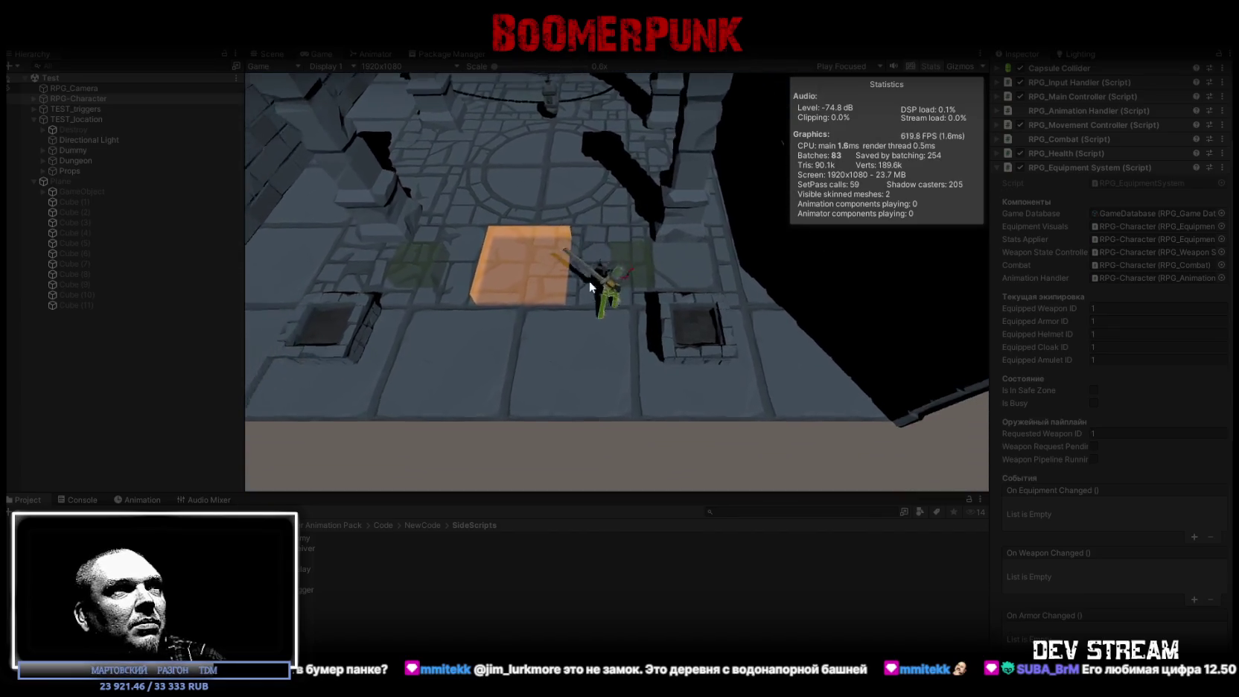
pyautogui.press('a')
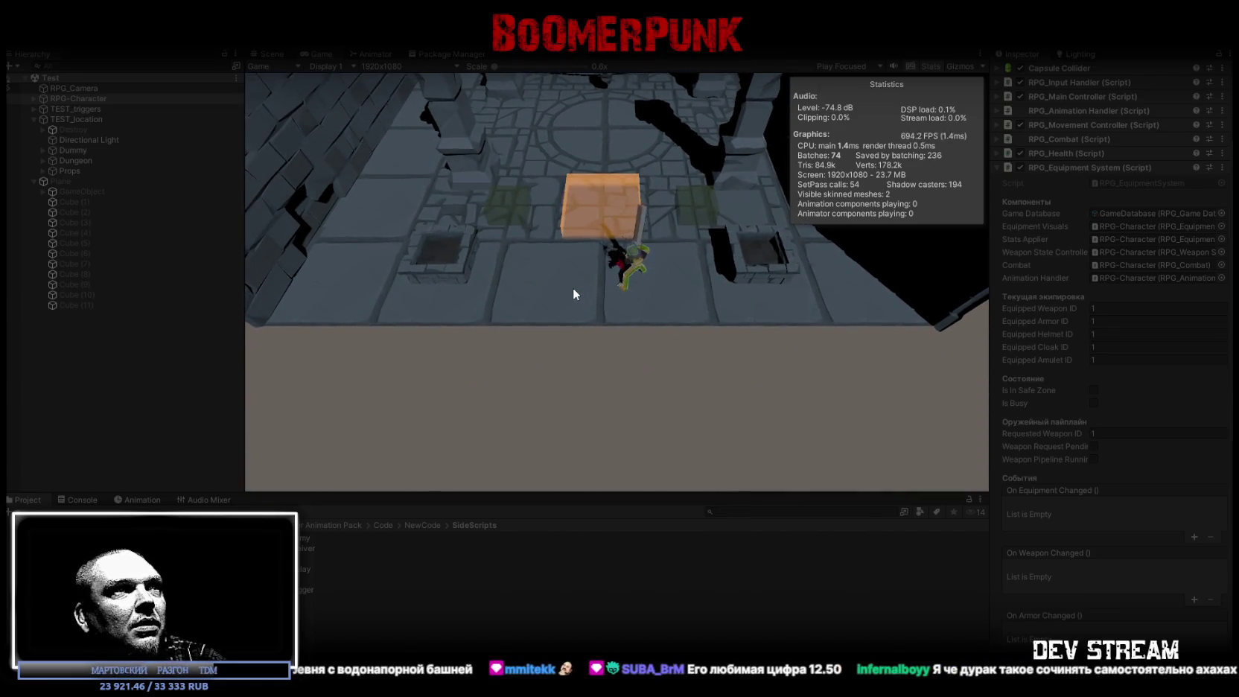
pyautogui.hotkey('ctrl', 'p')
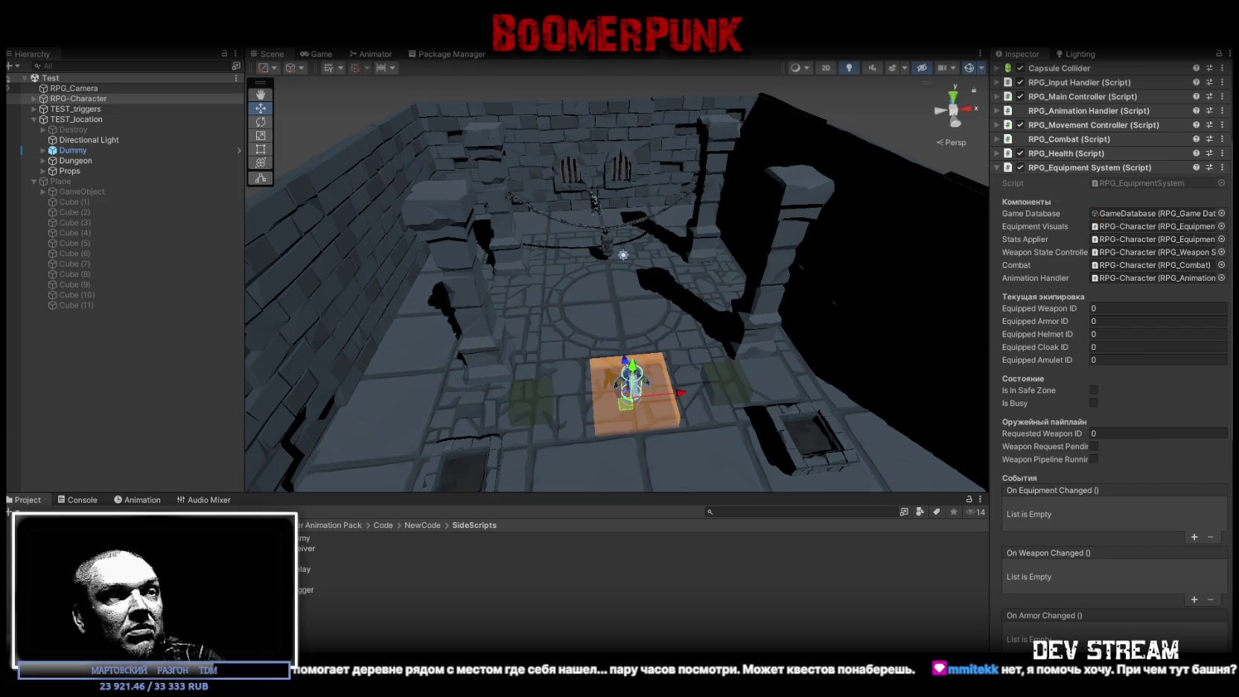
# Bring the Blockbench window with the RPGchars frog model to the front
pyautogui.hotkey('alt', 'Tab')
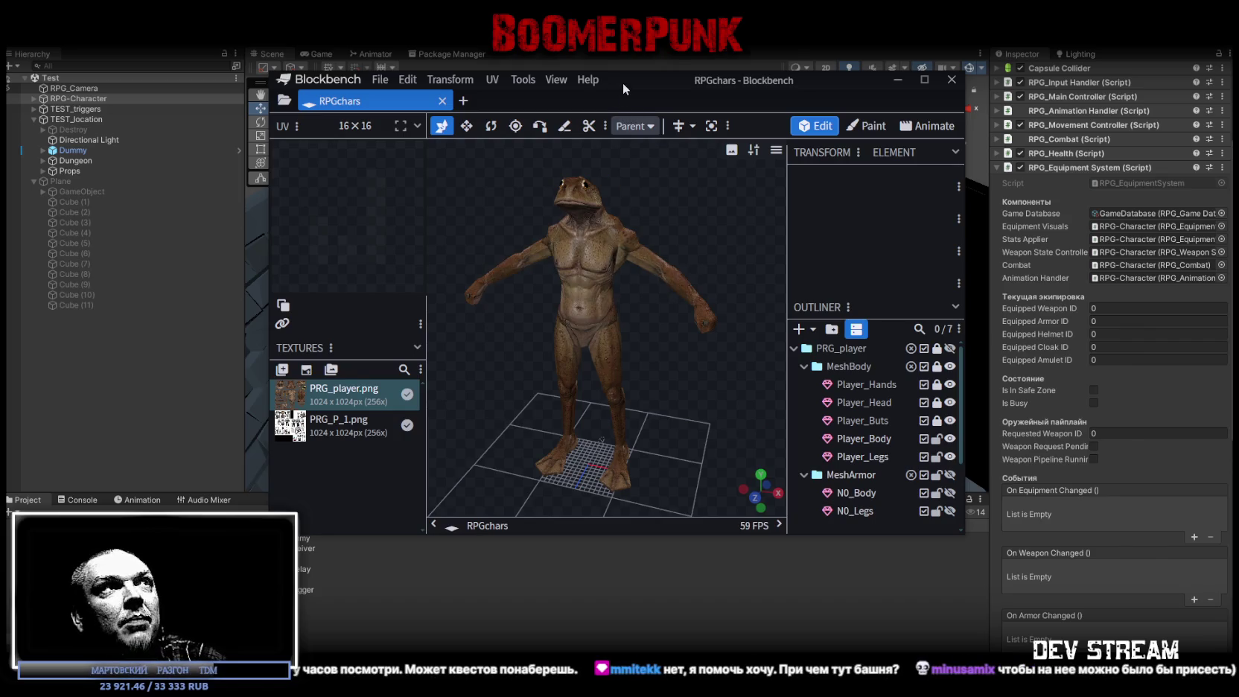
# Leave Blockbench and return to the Unity dungeon scene
pyautogui.hotkey('alt', 'Tab')
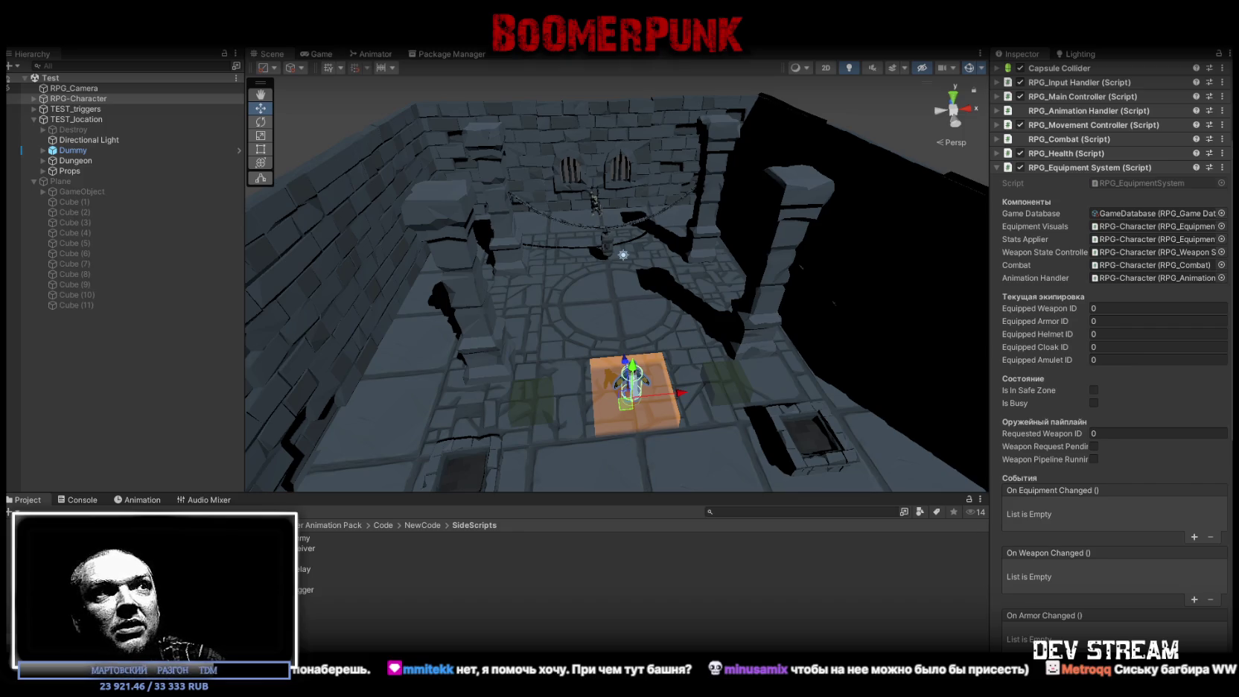
# Orbit the Scene view so the character on the orange plate sits centred
pyautogui.moveTo(727, 368)
pyautogui.mouseDown()
pyautogui.moveTo(747, 348)
pyautogui.moveTo(772, 354)
pyautogui.moveTo(726, 344)
pyautogui.moveTo(771, 324)
pyautogui.moveTo(774, 348)
pyautogui.mouseUp()
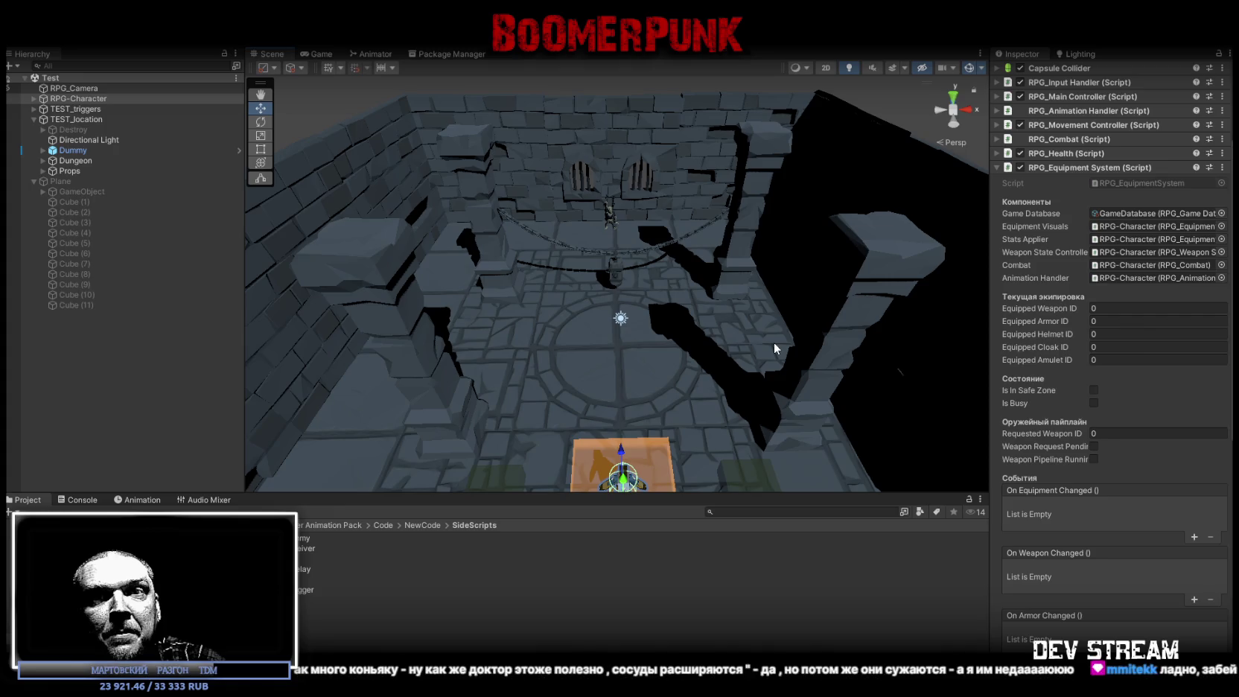
pyautogui.moveTo(773, 342); pyautogui.dragTo(665, 363)
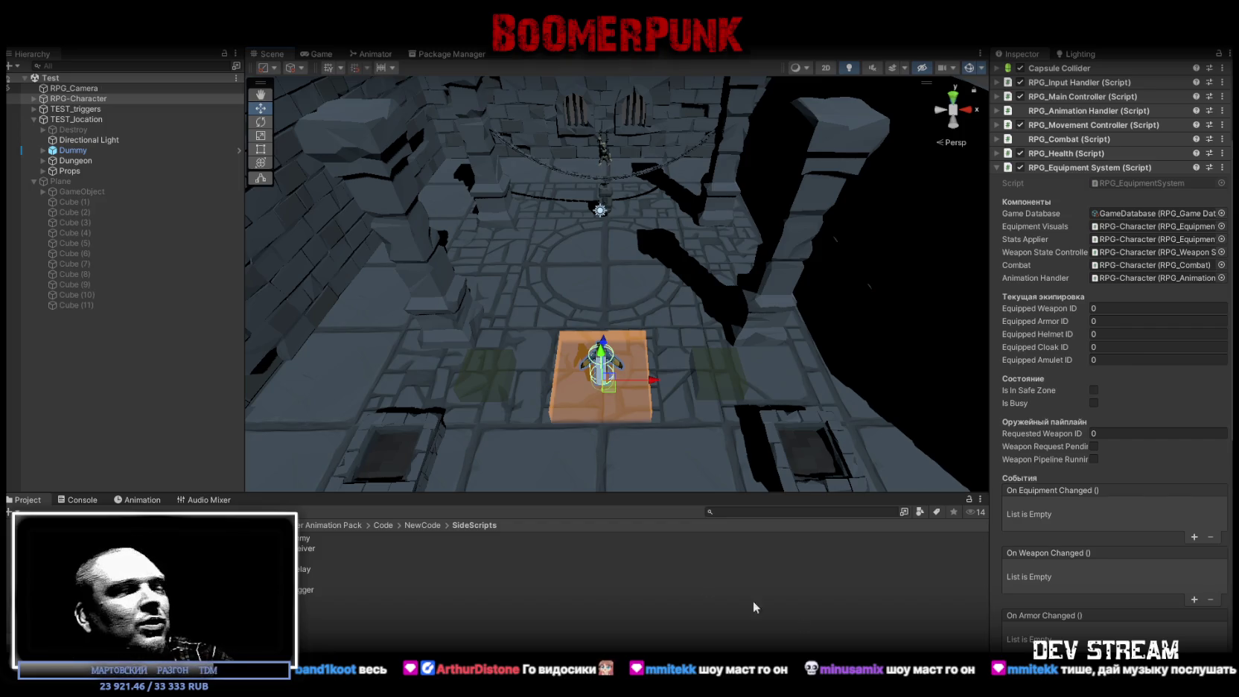
# Orbit the Scene camera to a steeper downward angle over the orange plate
pyautogui.moveTo(576, 404); pyautogui.dragTo(653, 317)
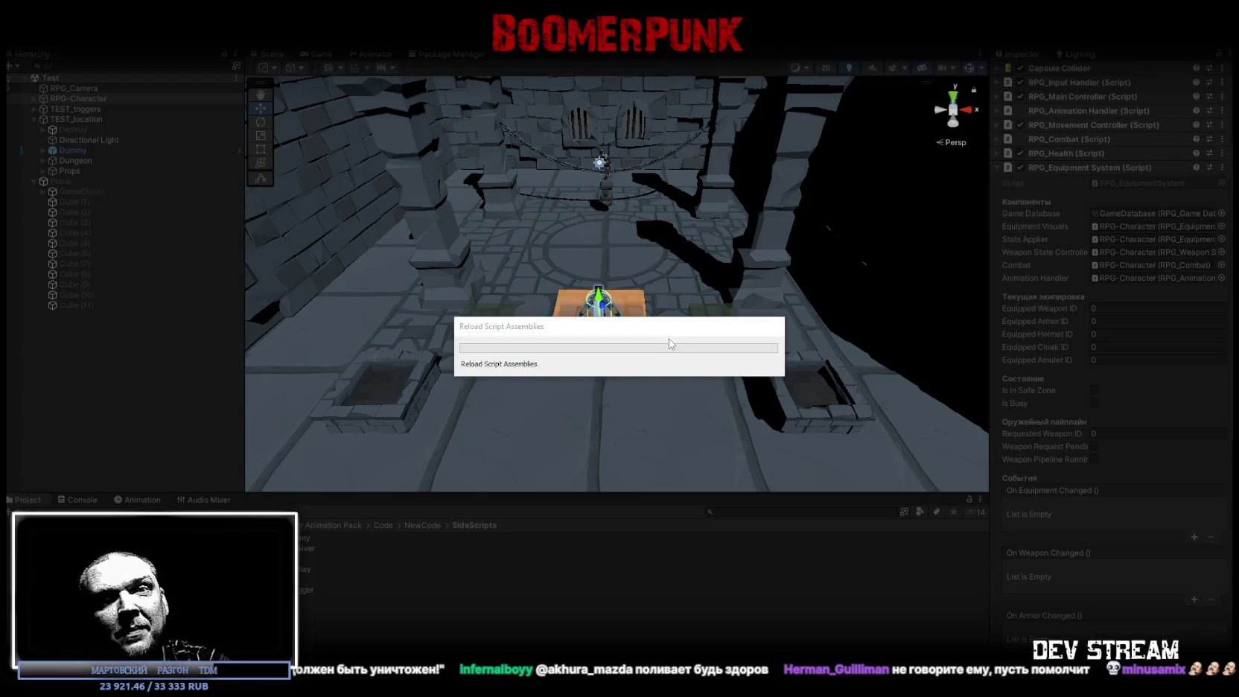
# Walk the character onto and off the orange tile, checking Is In Safe Zone toggles
pyautogui.press('d')
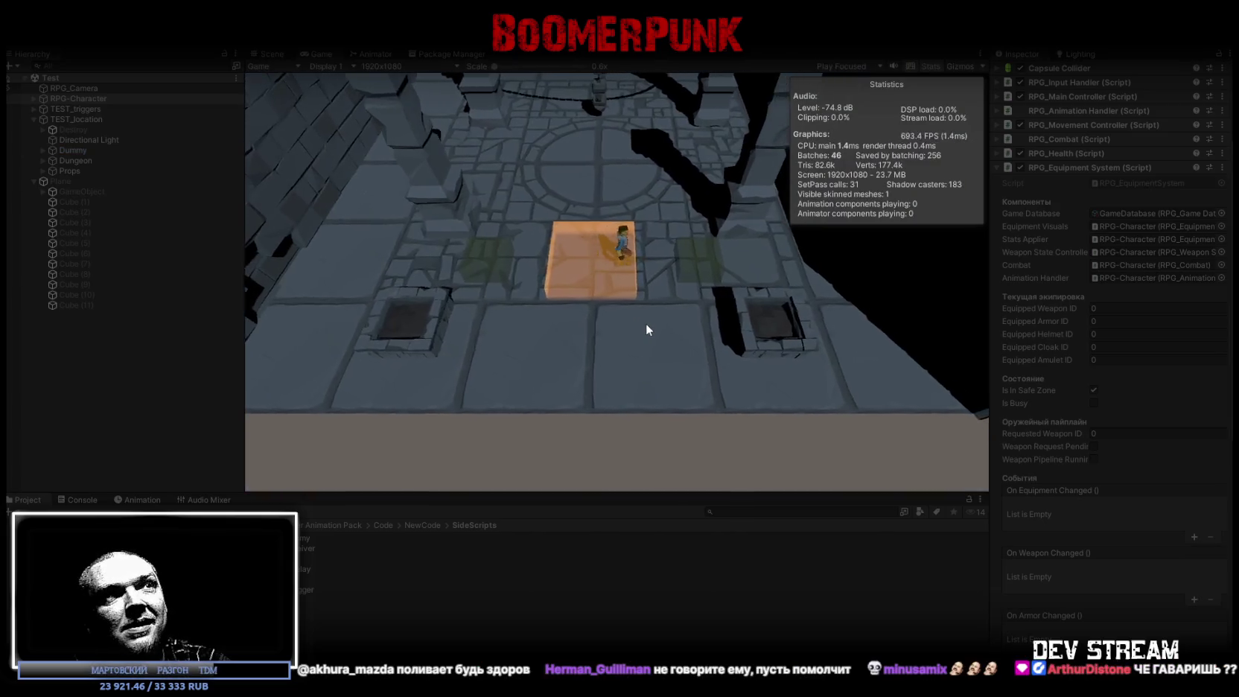
pyautogui.press('a')
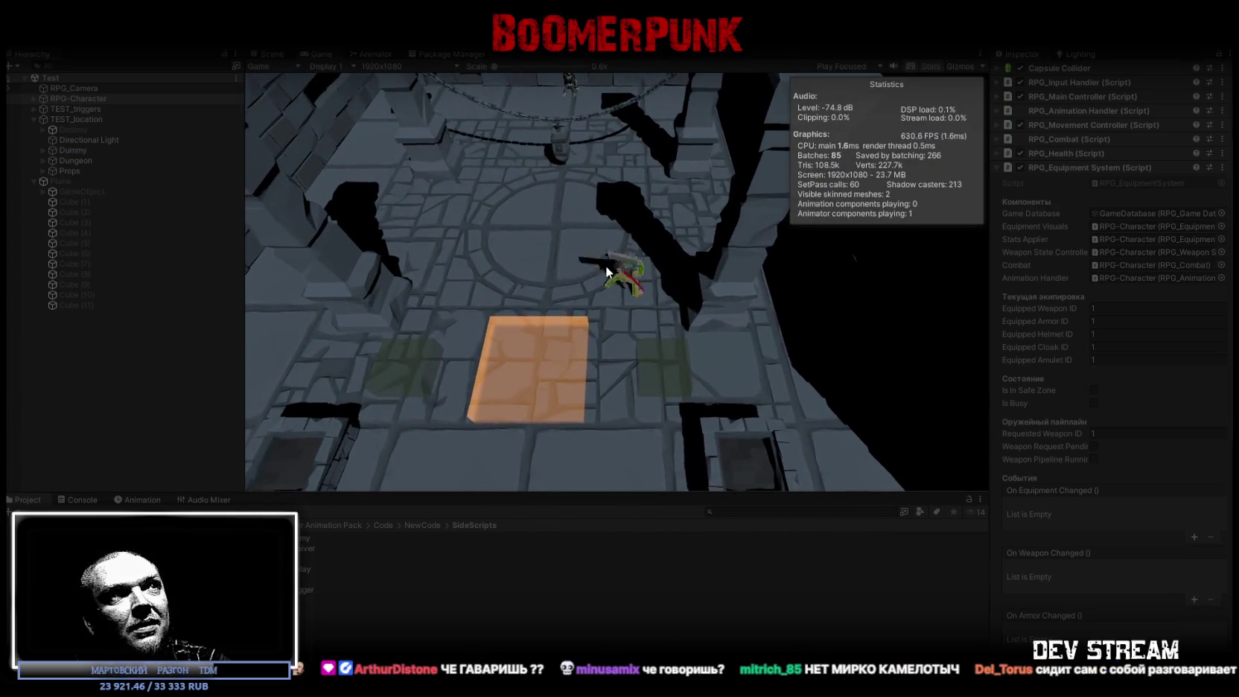
pyautogui.press('s')
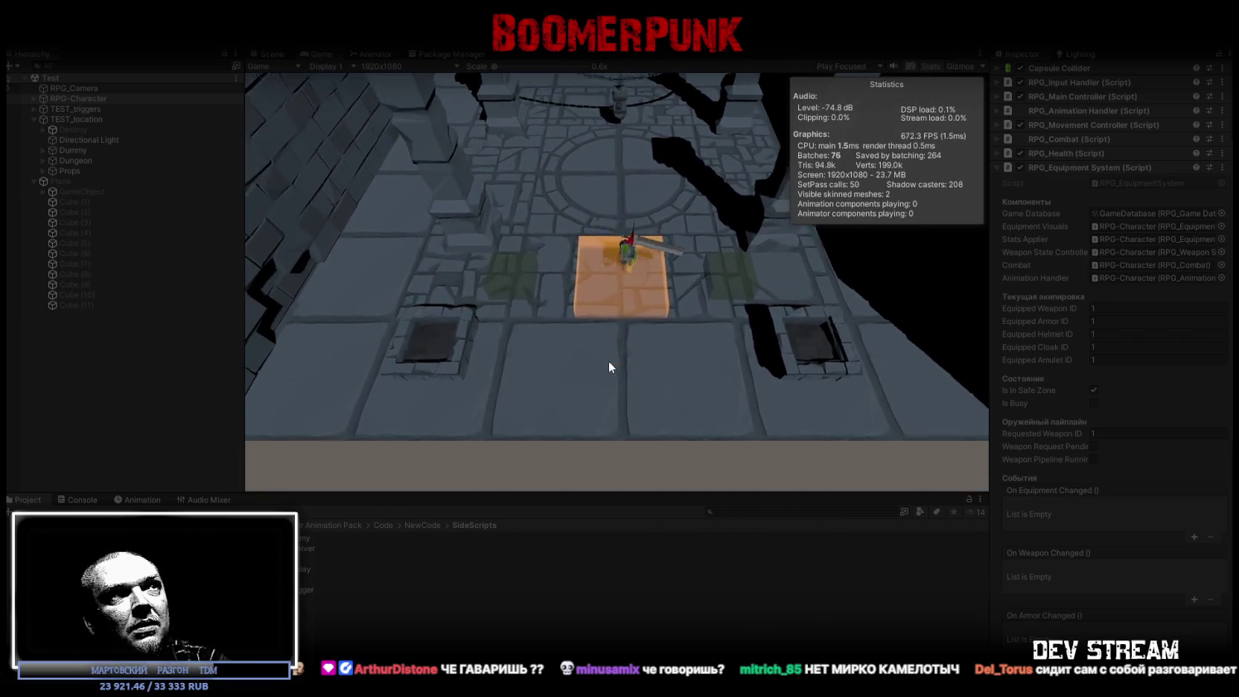
pyautogui.press('w')
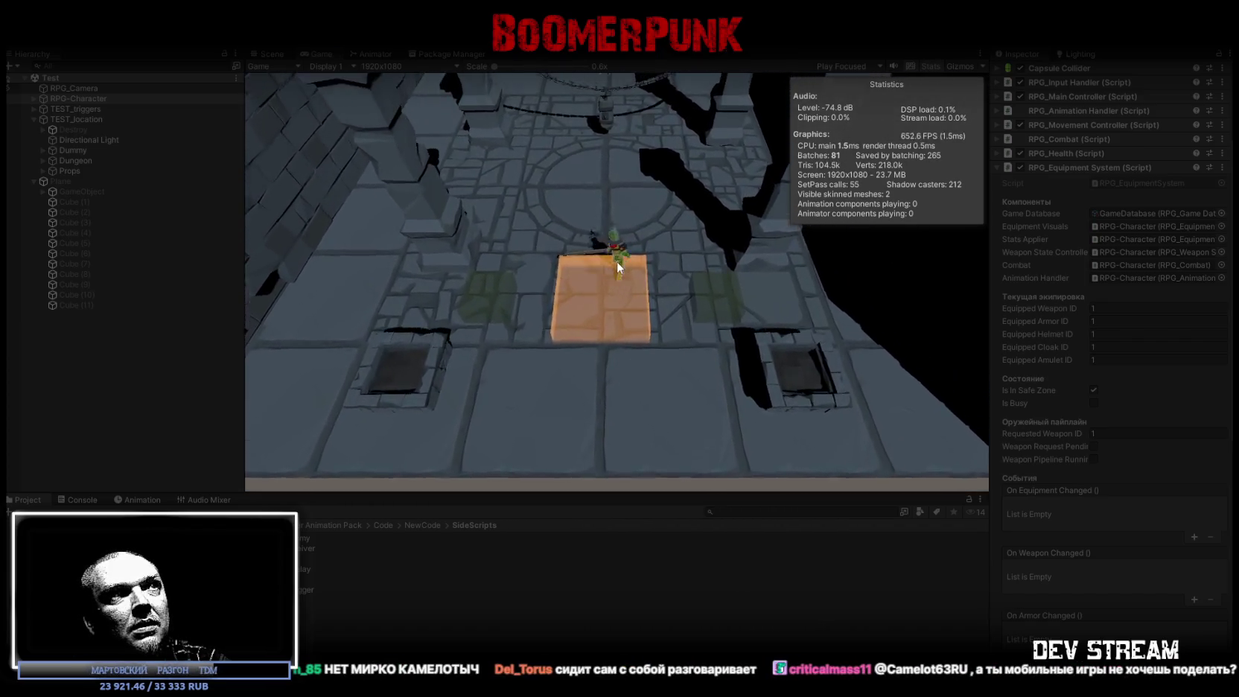
pyautogui.press('w')
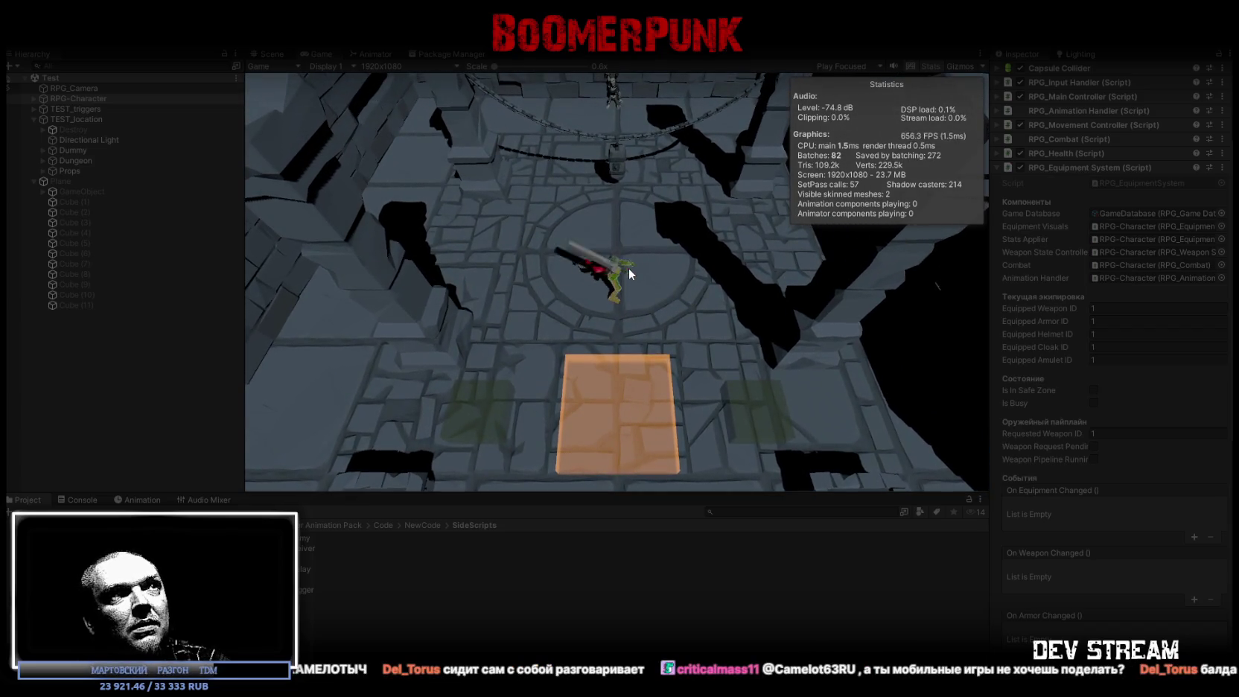
pyautogui.press('s')
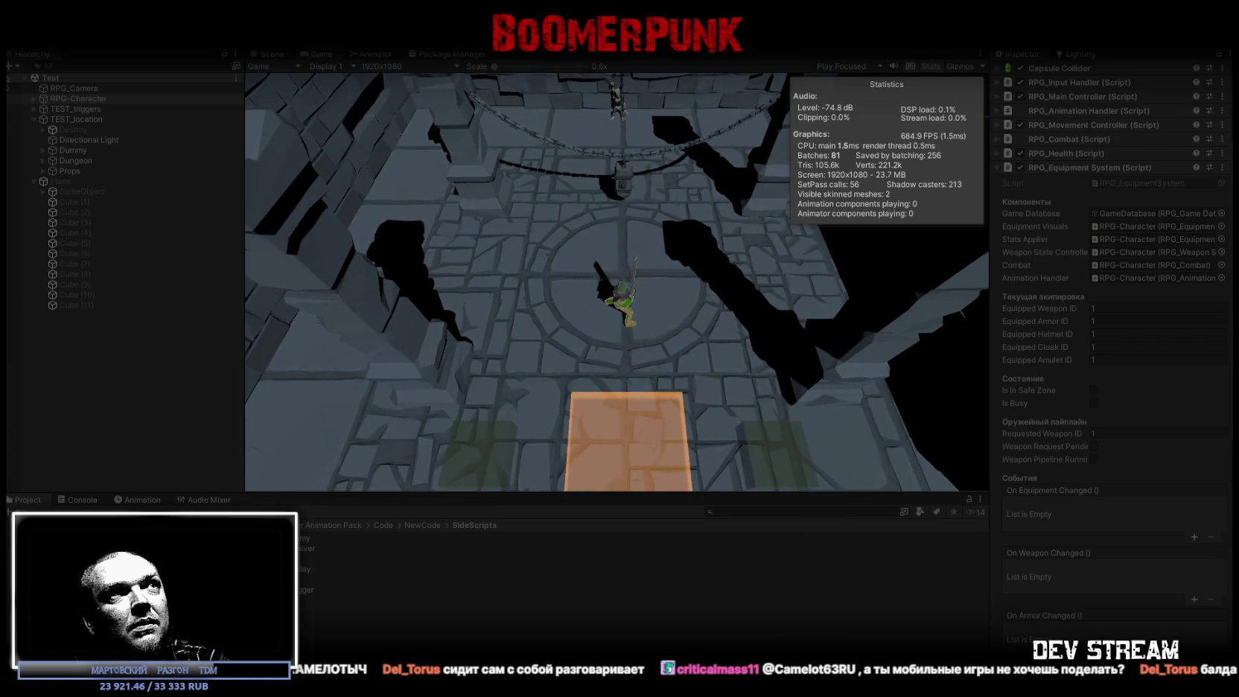
pyautogui.press('w')
pyautogui.press('w')
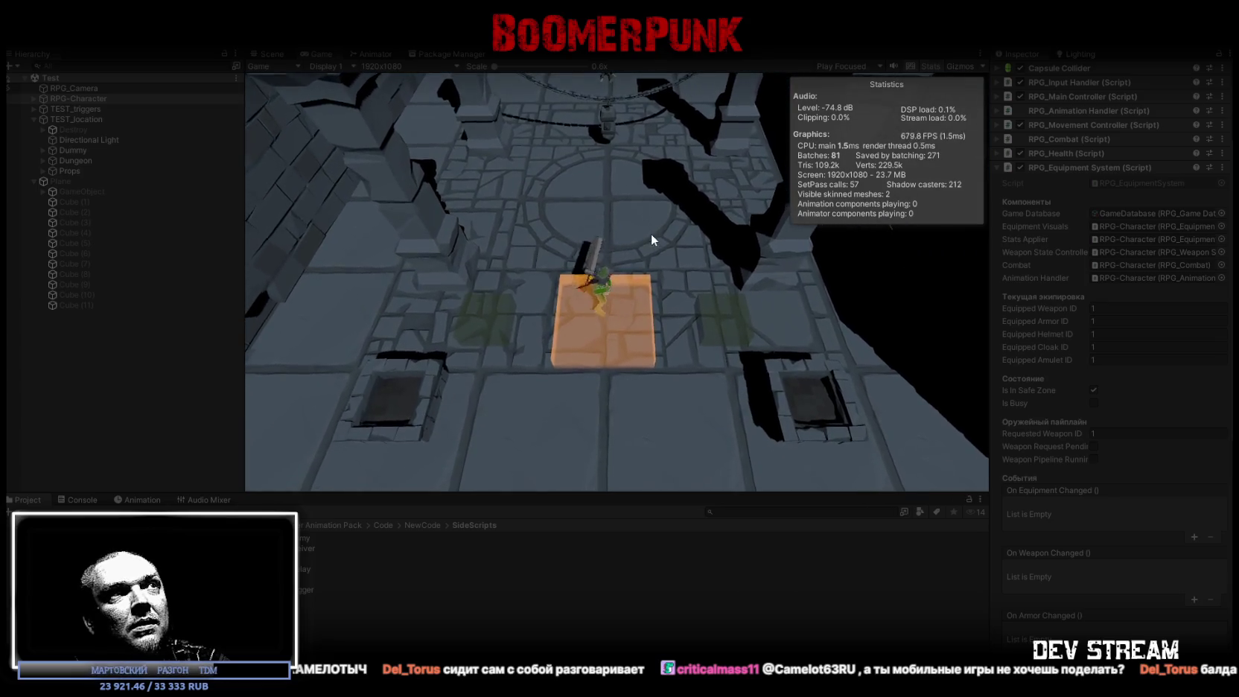
# Swing the sword, re-enter and leave the safe-zone tile, then attack again
pyautogui.click(645, 228)
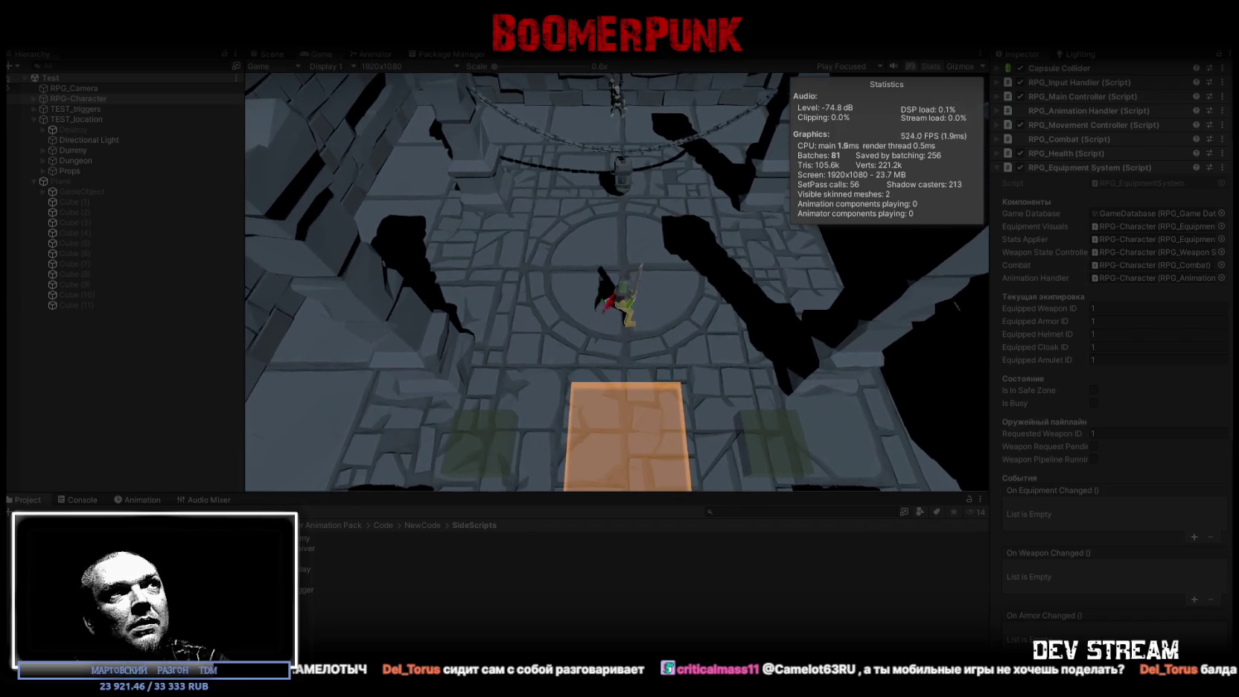
pyautogui.press('s')
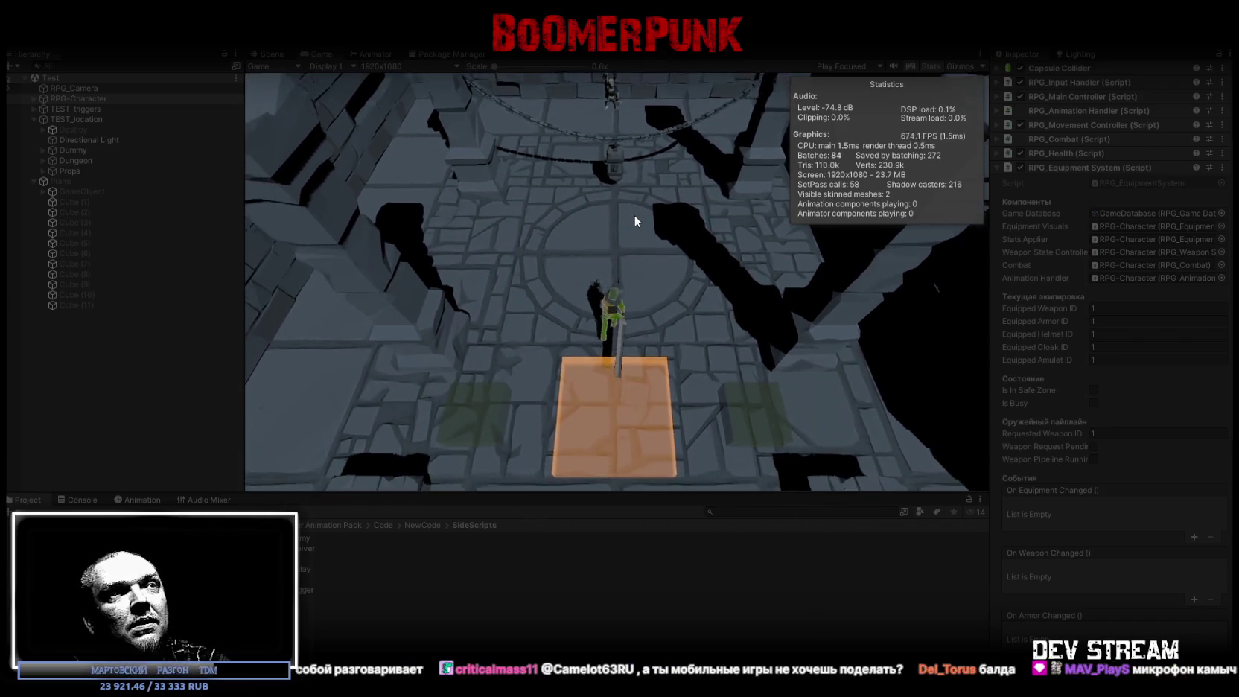
pyautogui.press('w')
pyautogui.press('w')
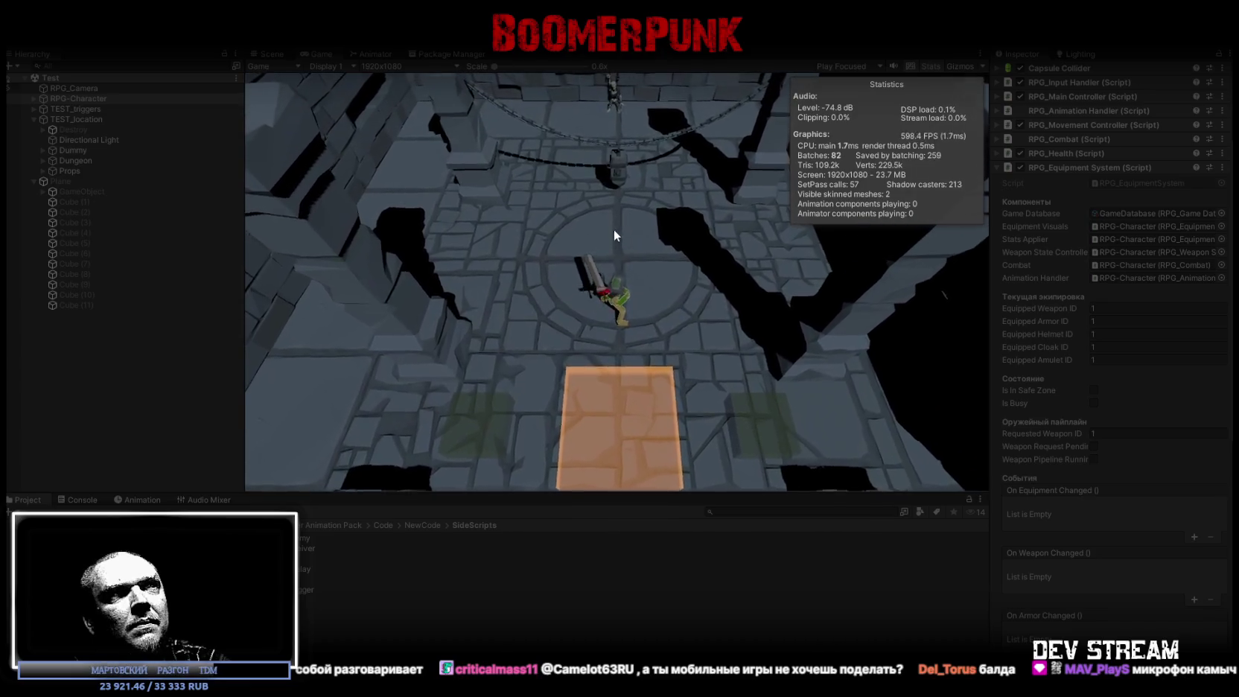
pyautogui.click(613, 284)
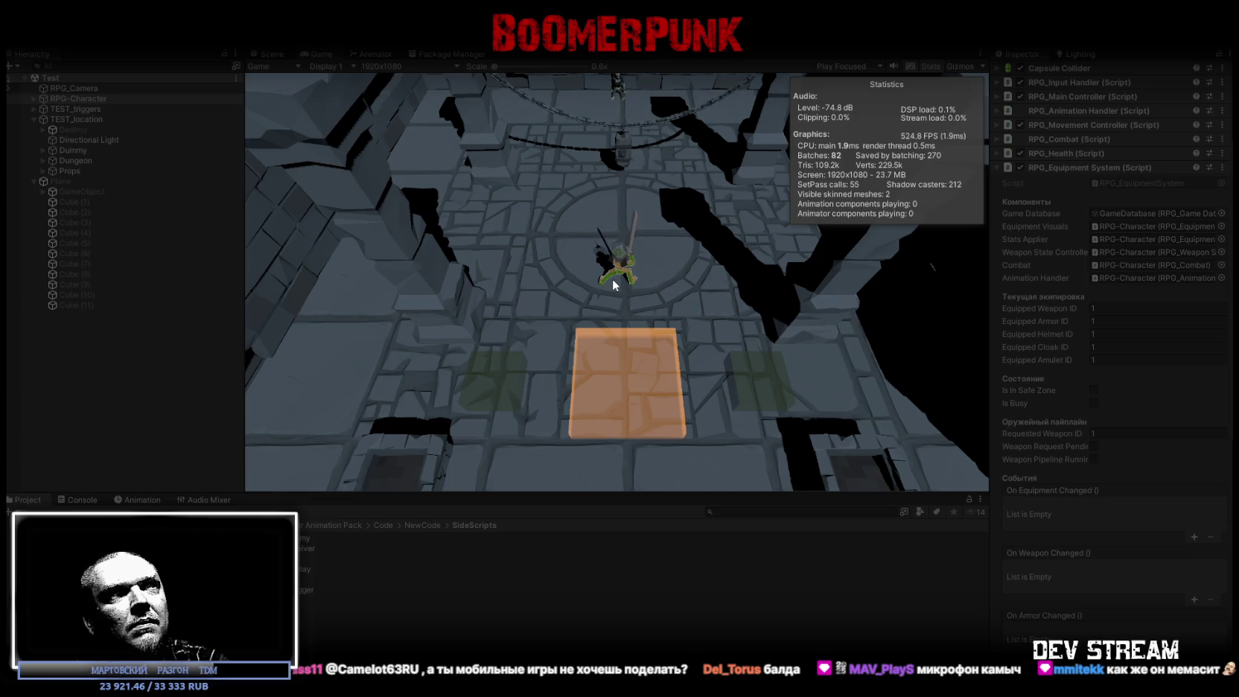
pyautogui.press('w')
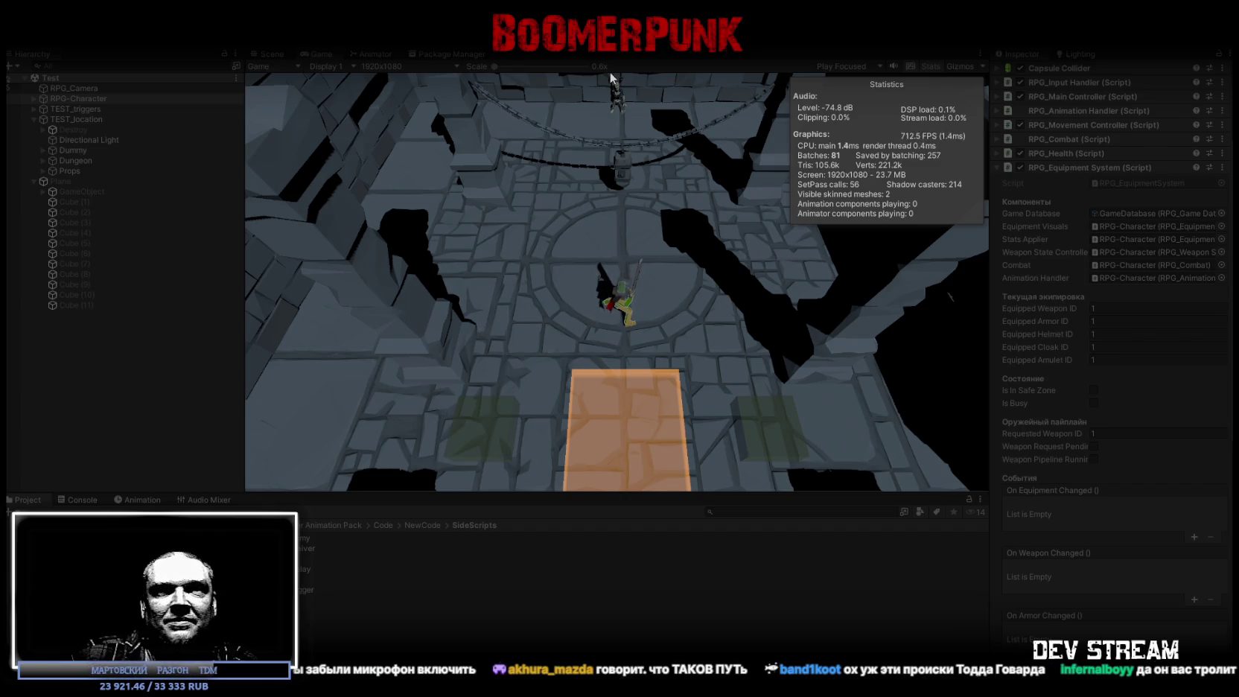
pyautogui.scroll(-3, 609, 224)
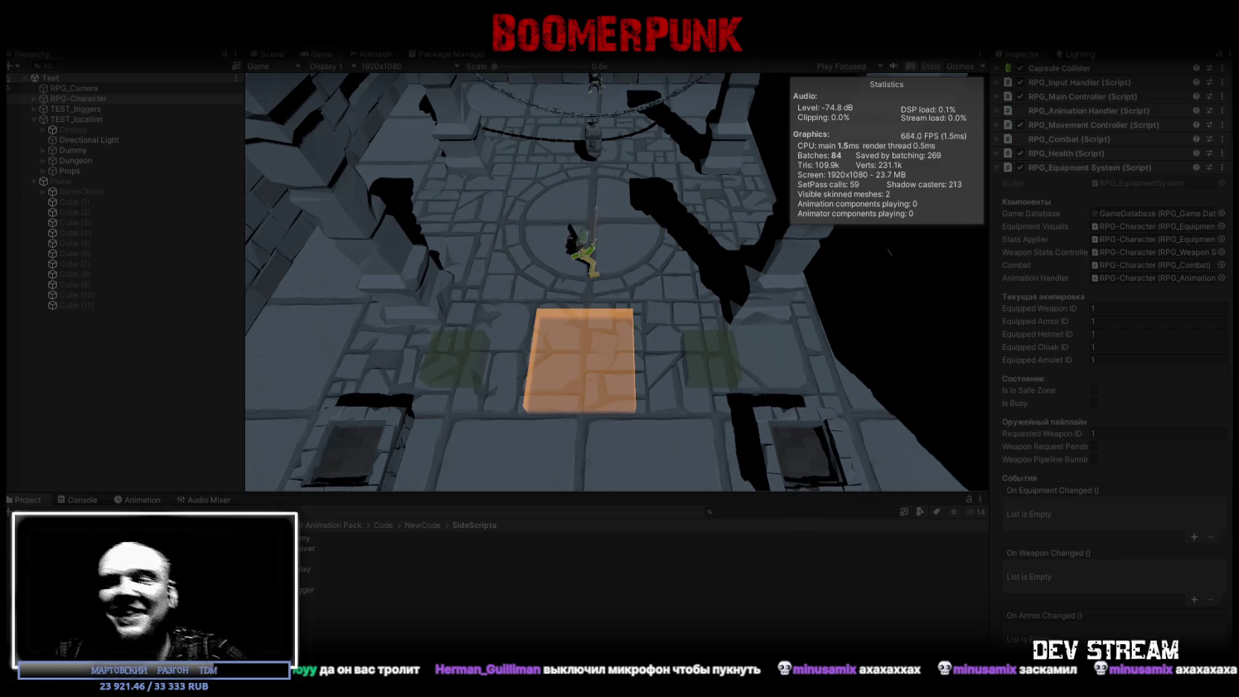
# Run the armed character forward and back across the circular floor, ending well north of the orange tile
pyautogui.press('w')
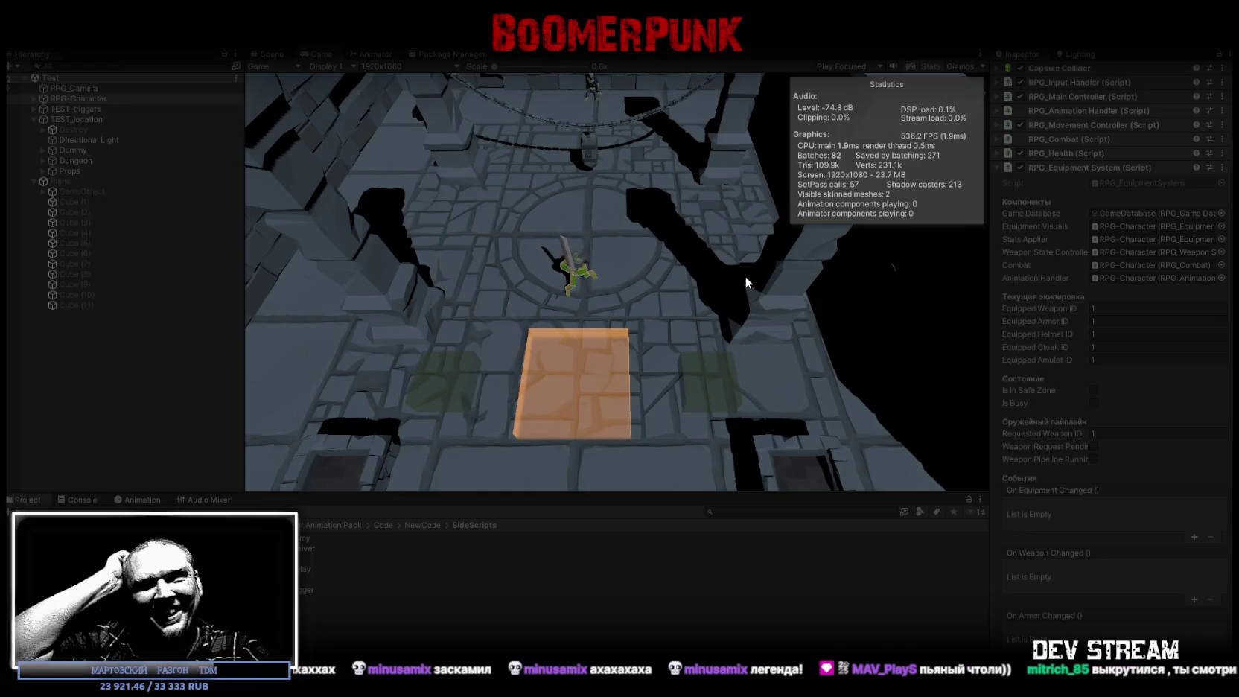
pyautogui.press('w')
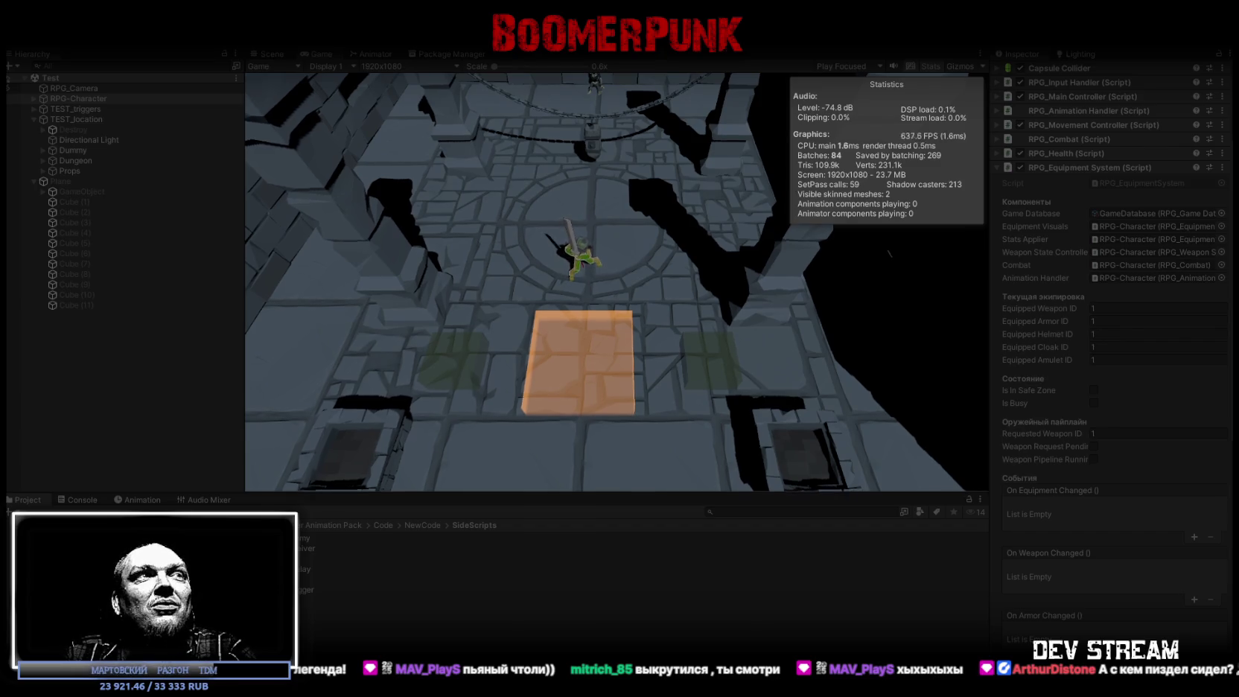
pyautogui.press('s')
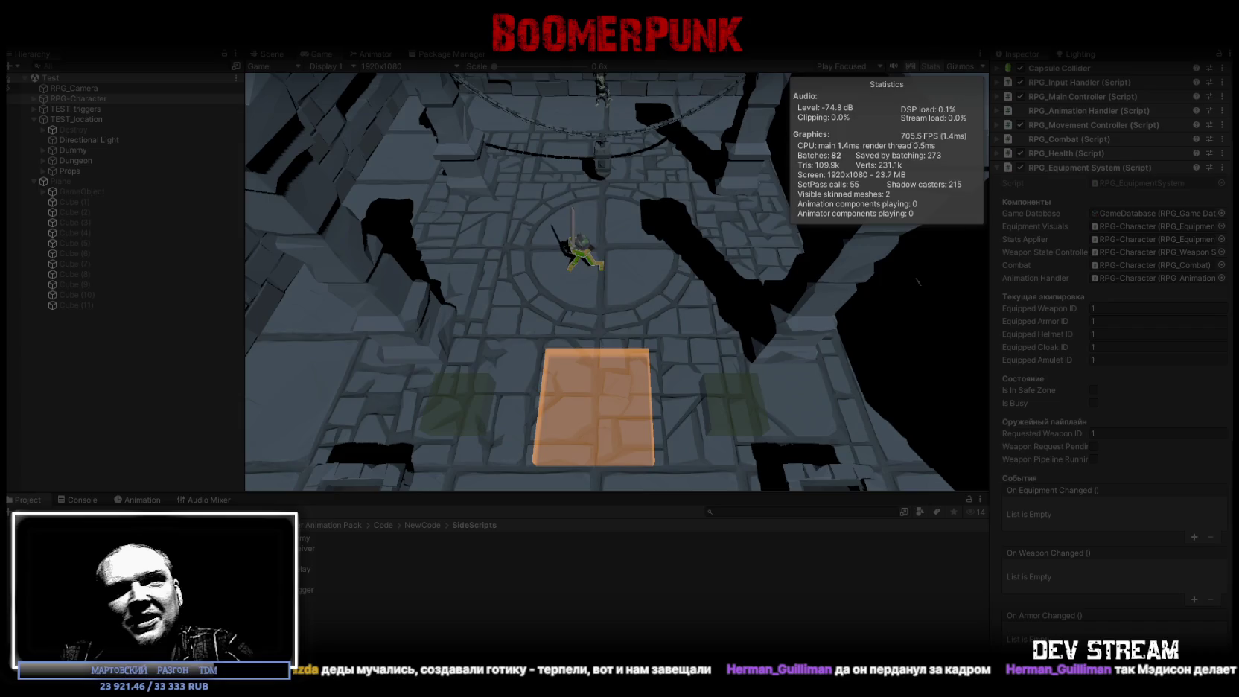
pyautogui.press('s')
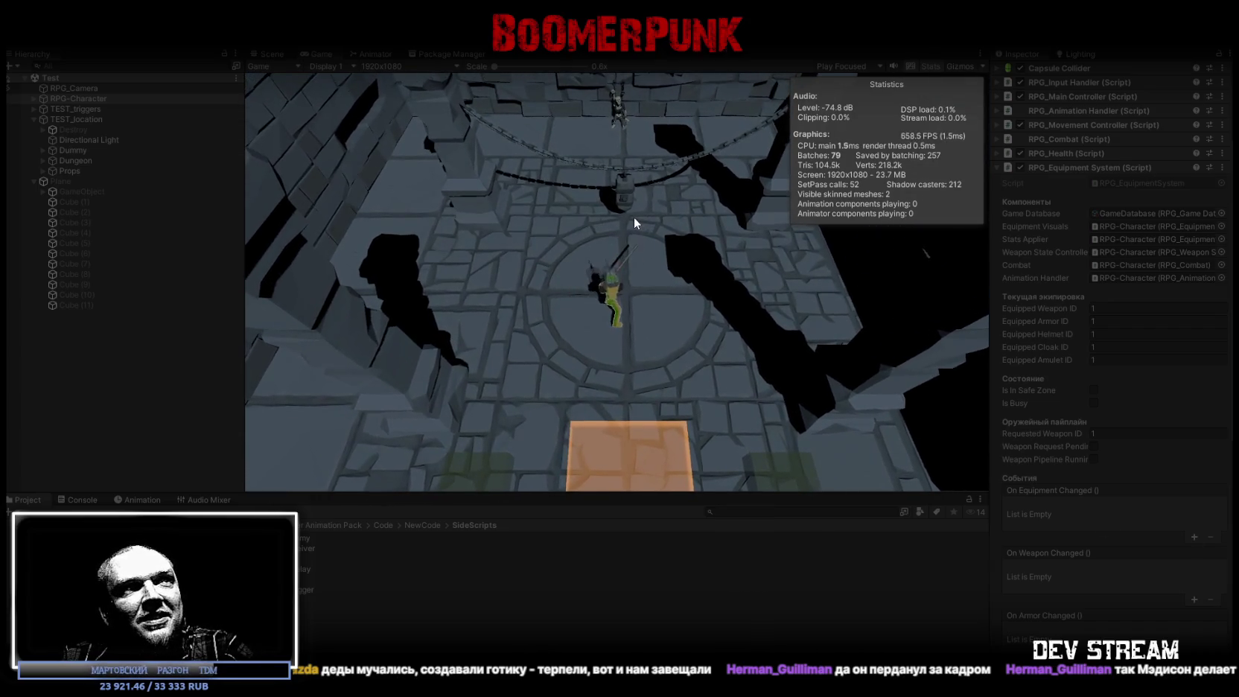
pyautogui.press('s')
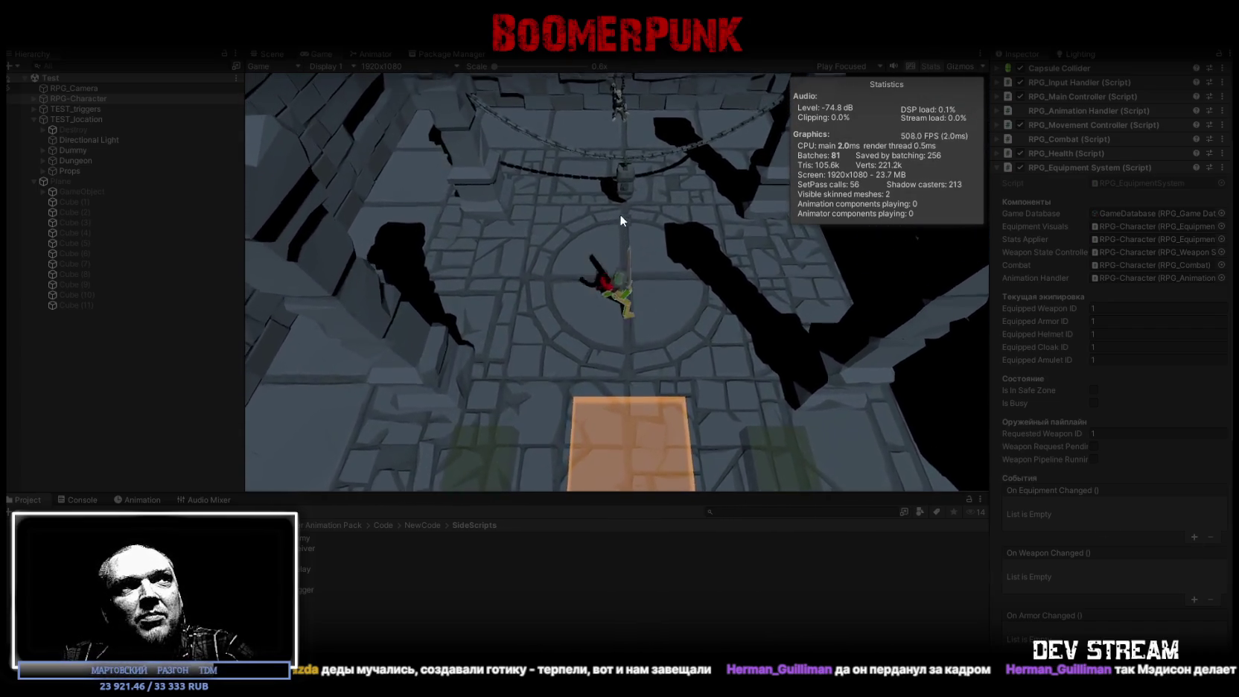
pyautogui.press('w')
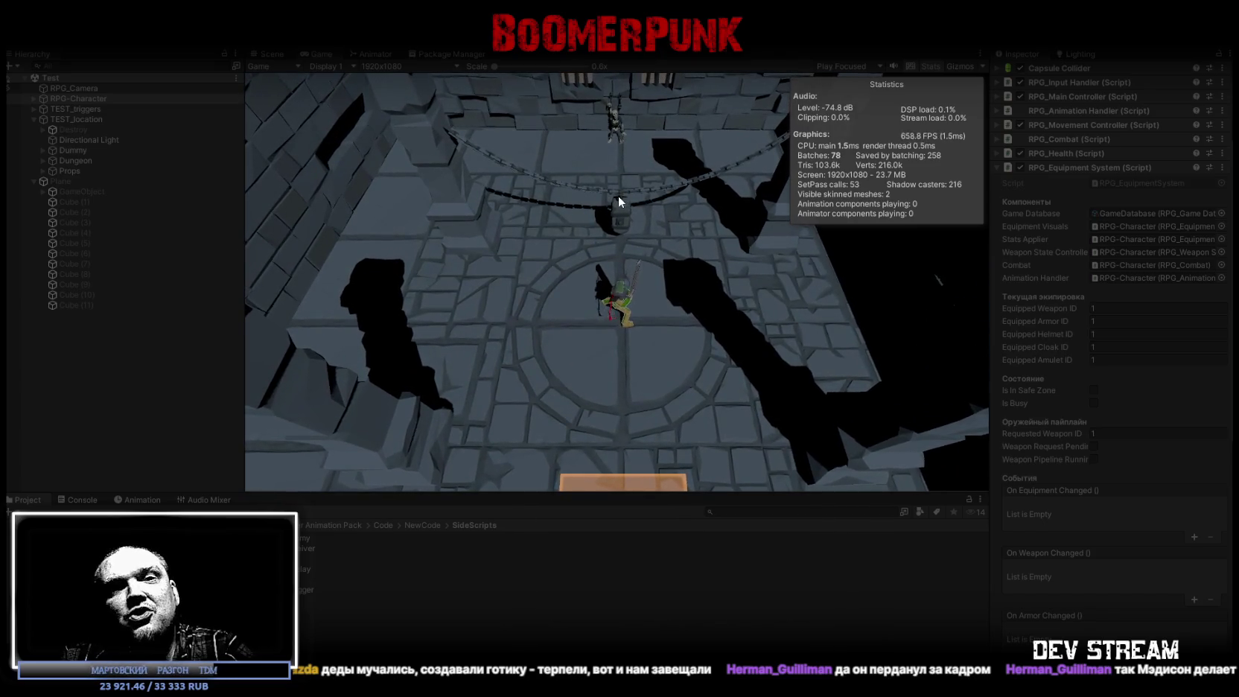
pyautogui.press('w')
pyautogui.press('w')
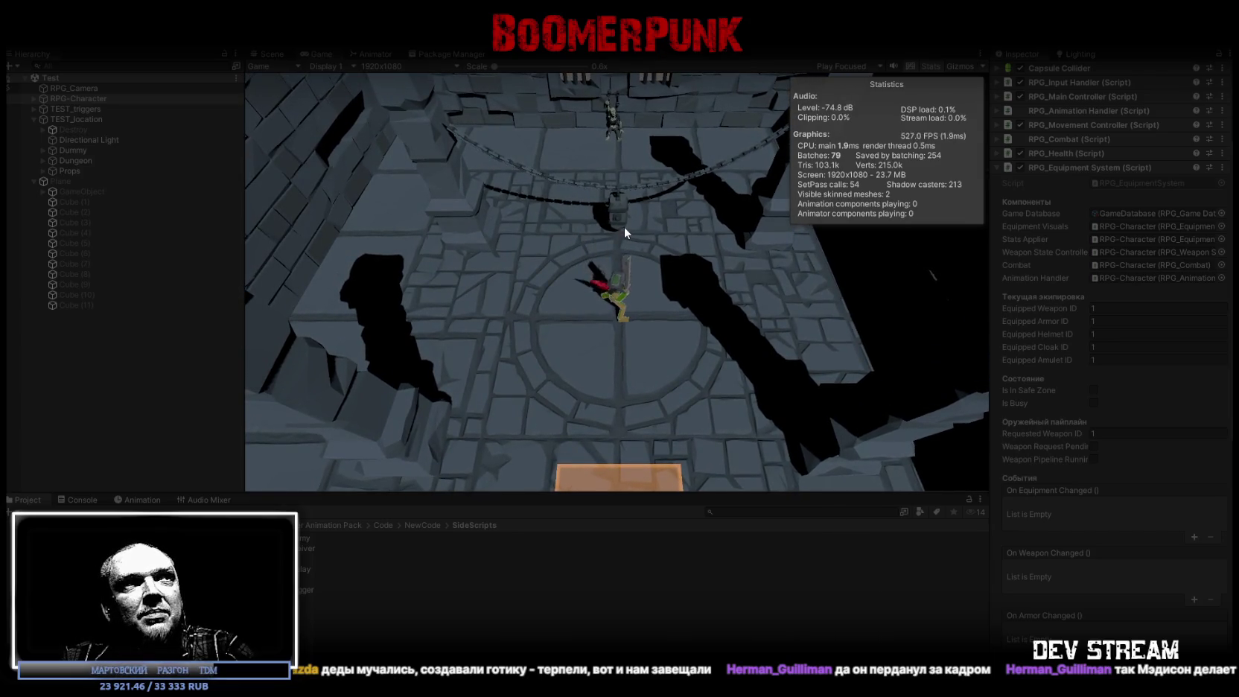
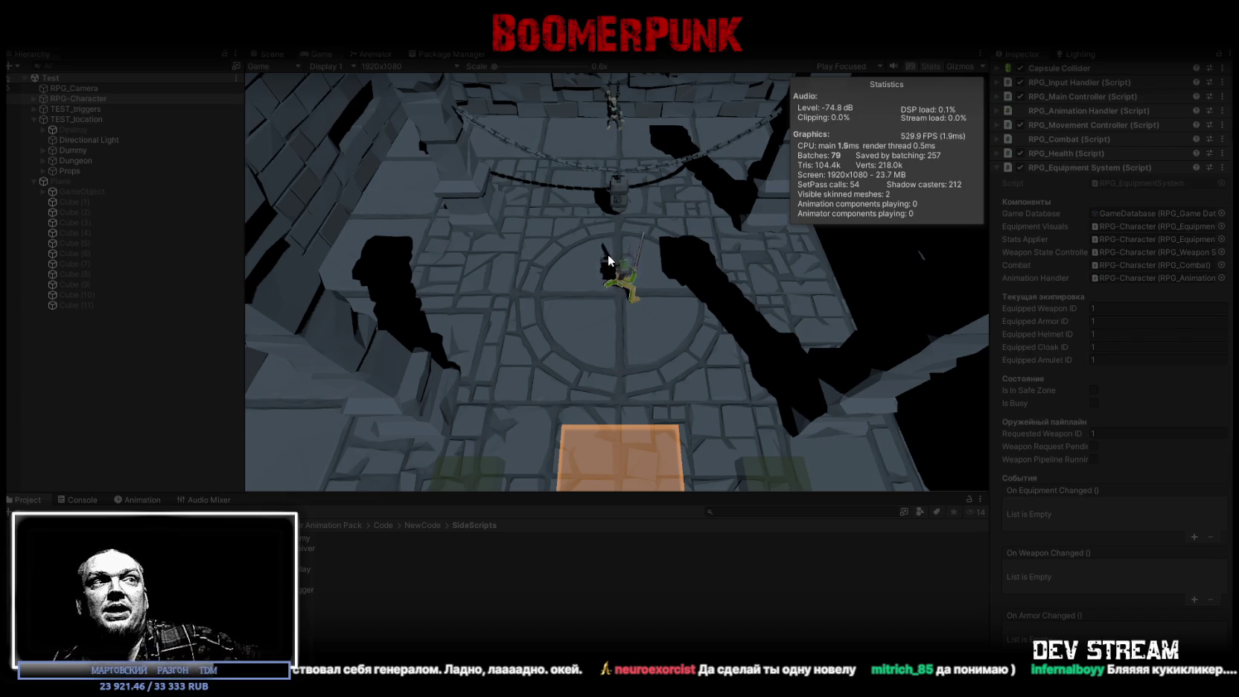
# Walk the character north through the dungeon with W, then Alt+Tab to Steam's library
pyautogui.press('w')
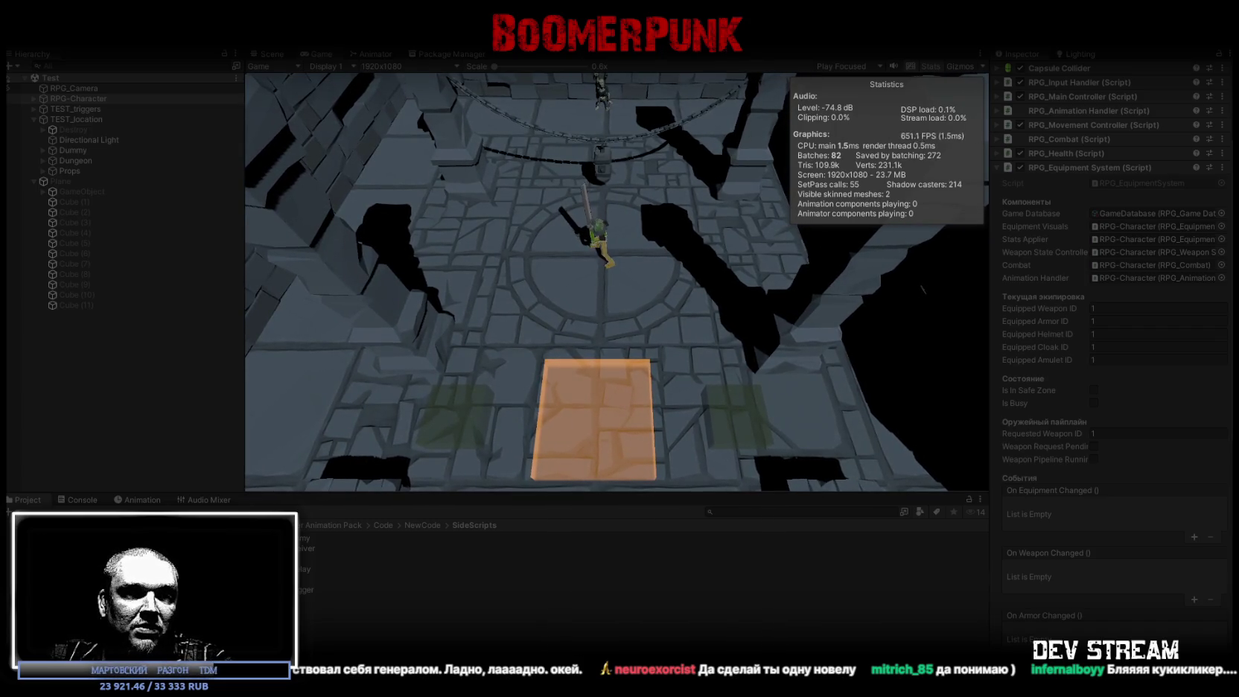
pyautogui.hotkey('alt', 'Tab')
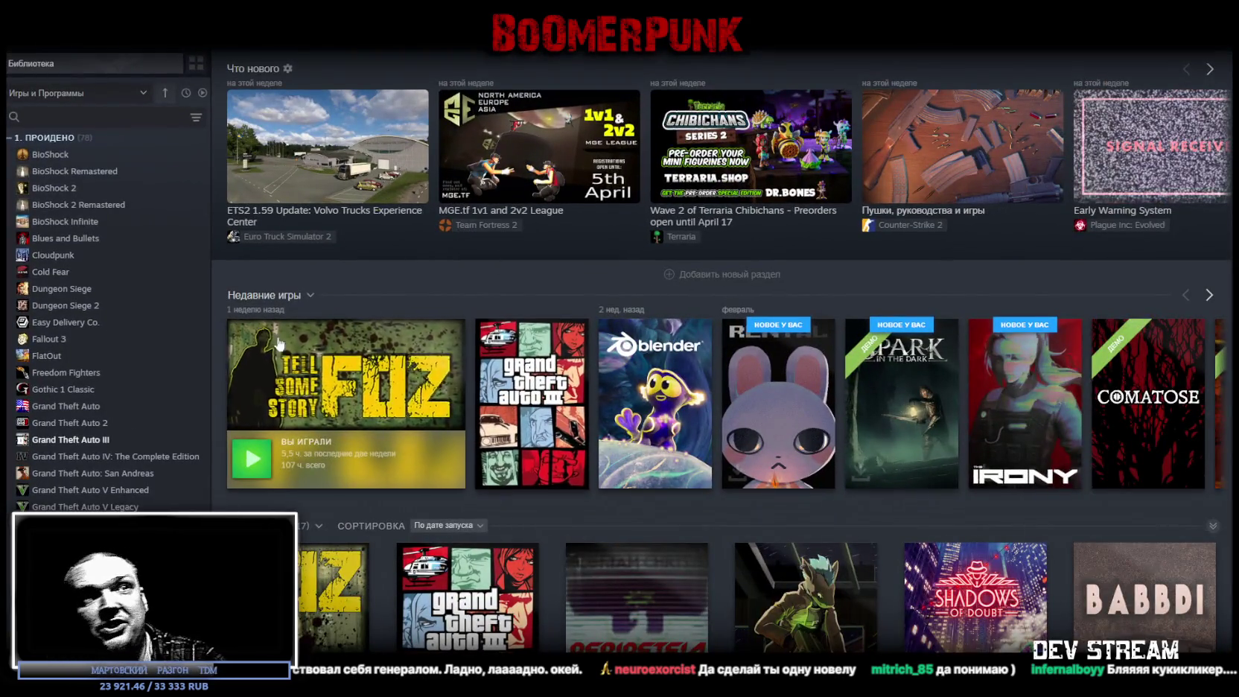
# Browse the Tell Some Story: Foz store page in Steam, then Alt+Tab back to Unity
pyautogui.click(363, 453)
pyautogui.click(313, 328)
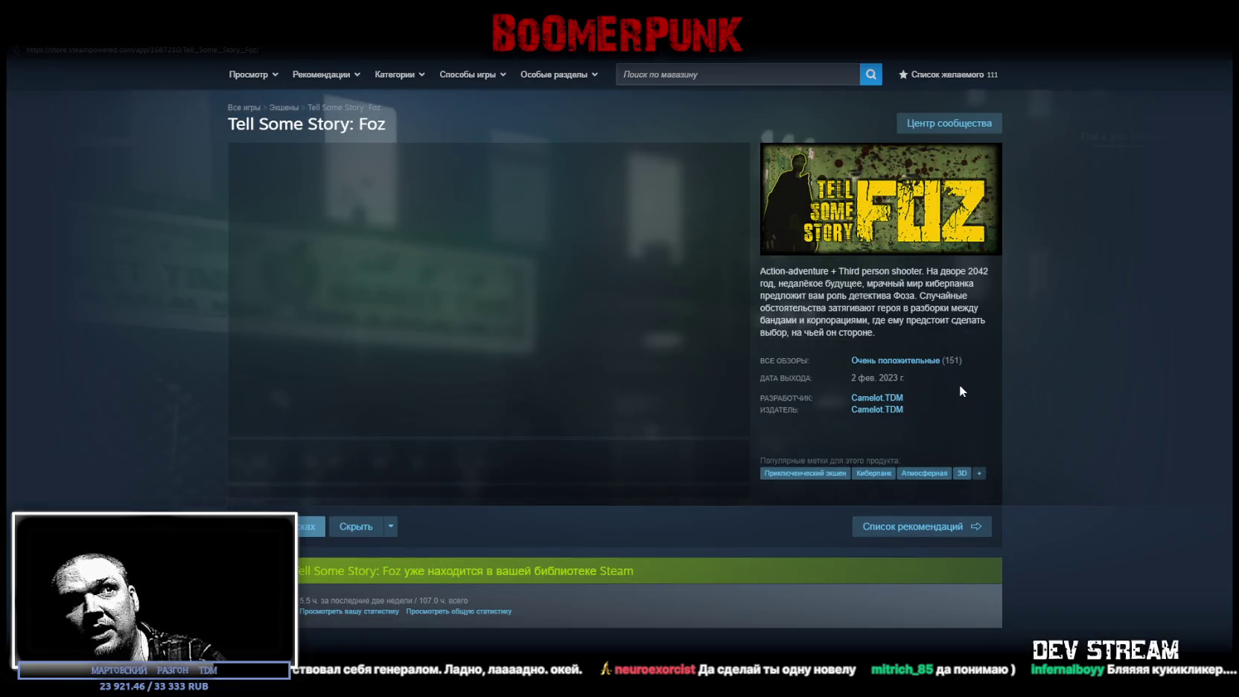
pyautogui.scroll(-3, 961, 385)
pyautogui.scroll(-5, 634, 412)
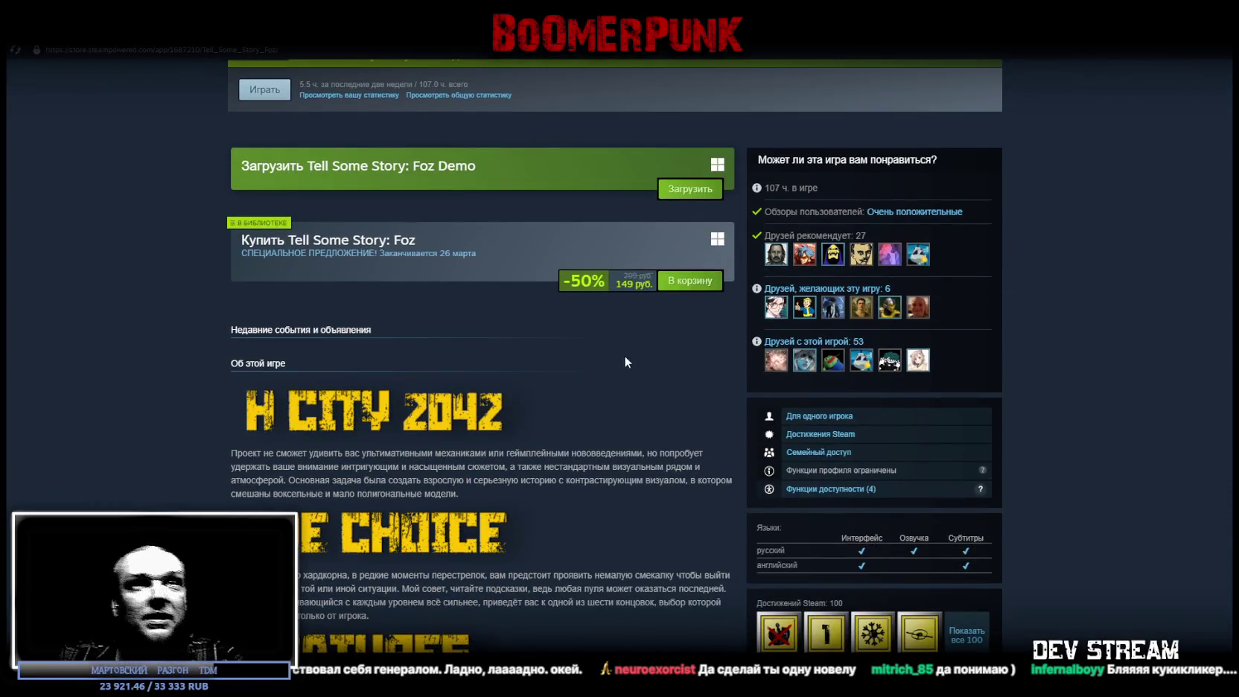
pyautogui.scroll(7, 677, 377)
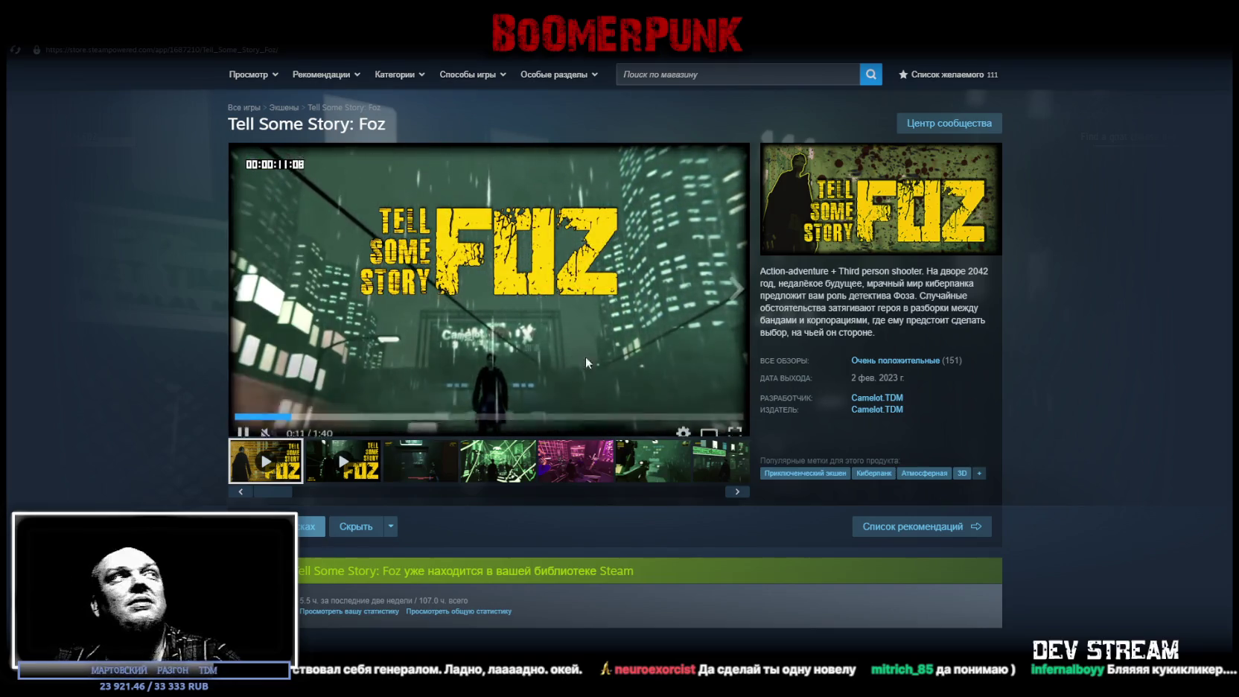
pyautogui.hotkey('alt', 'Tab')
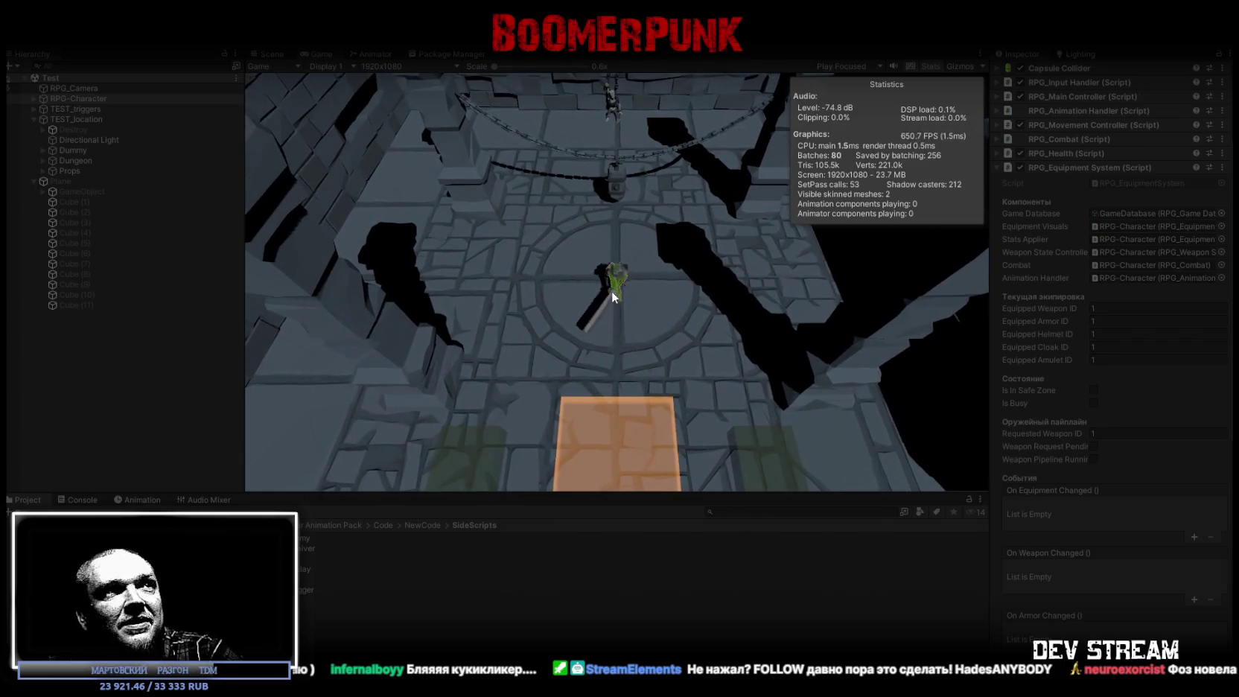
# Walk the character onto the orange safe-zone pad and back to the centre, then stop the game
pyautogui.press('s')
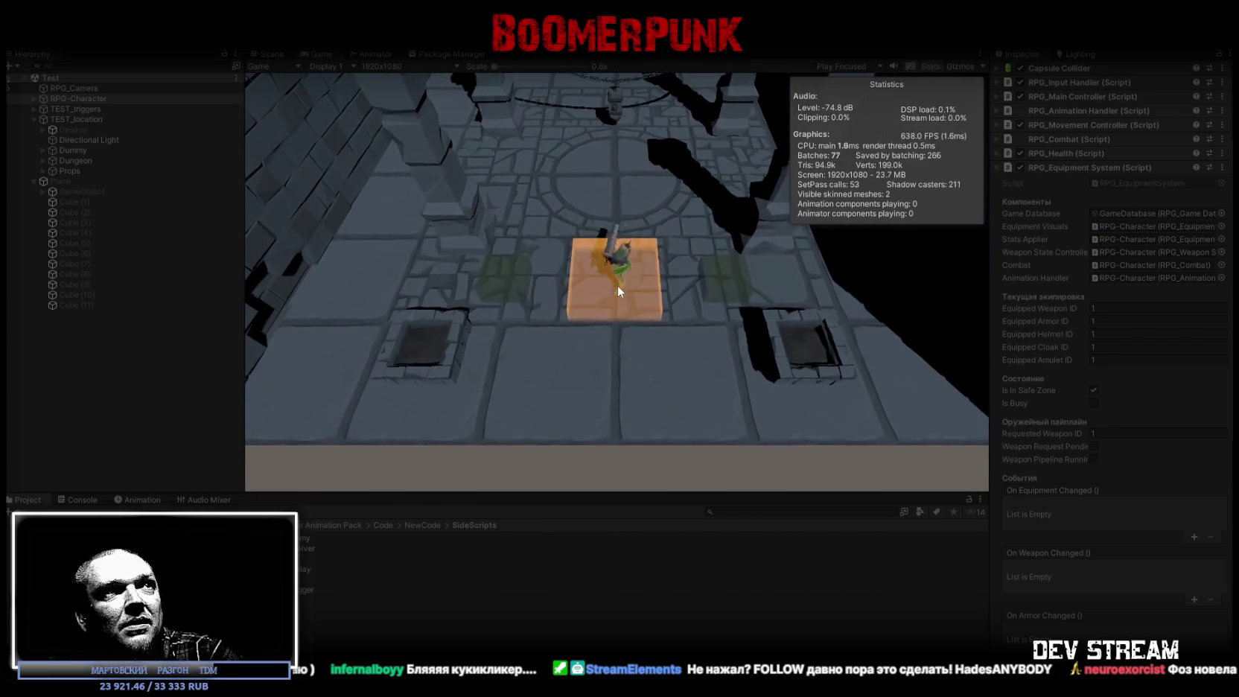
pyautogui.press('w')
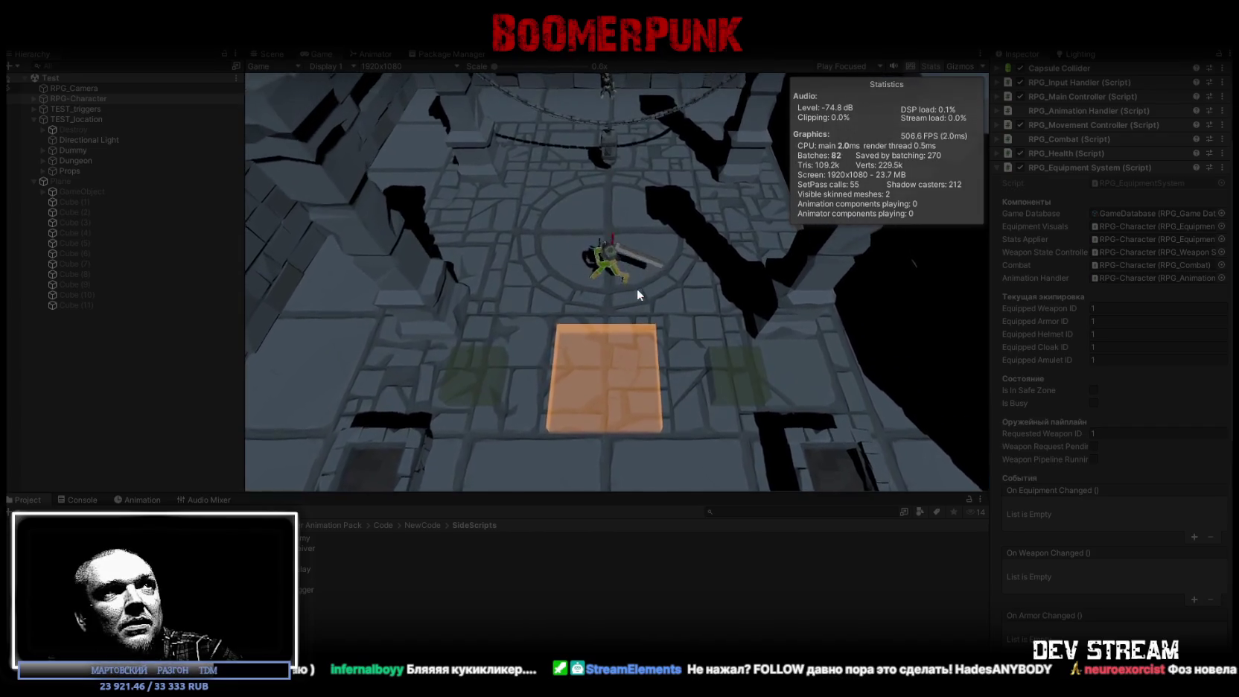
pyautogui.click(612, 34)
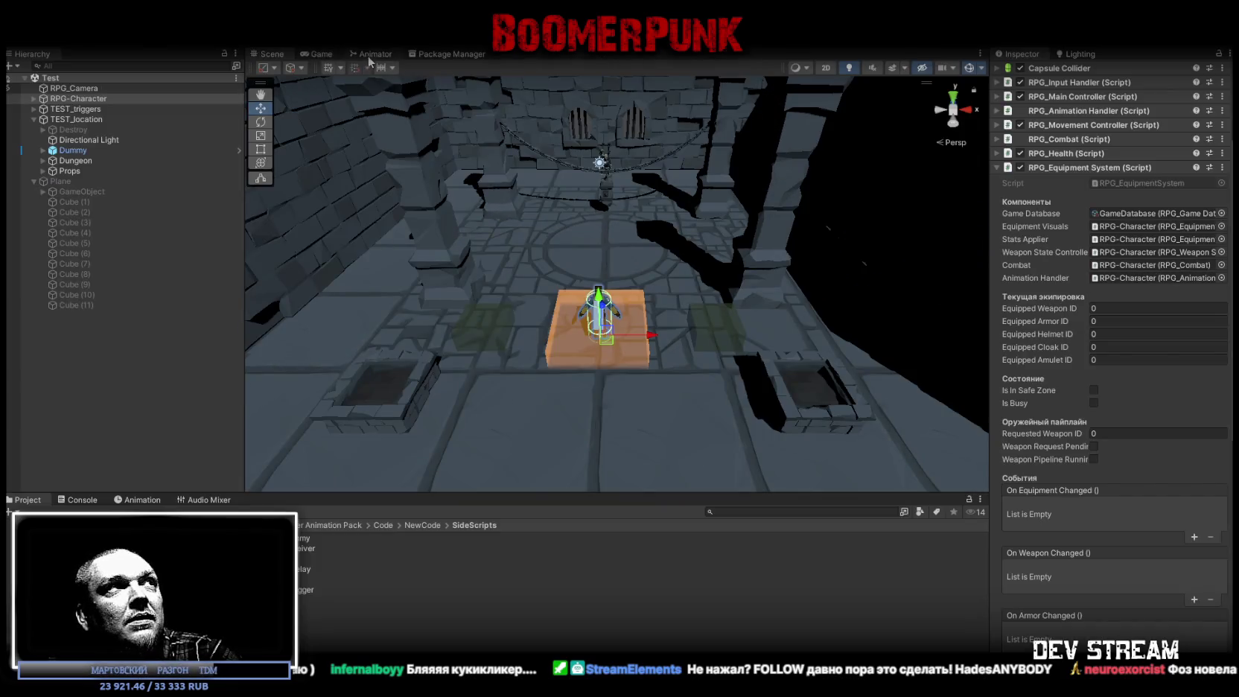
# Show the Animator's Base Layer, briefly entering the Armed sub-state machine and returning
pyautogui.click(375, 55)
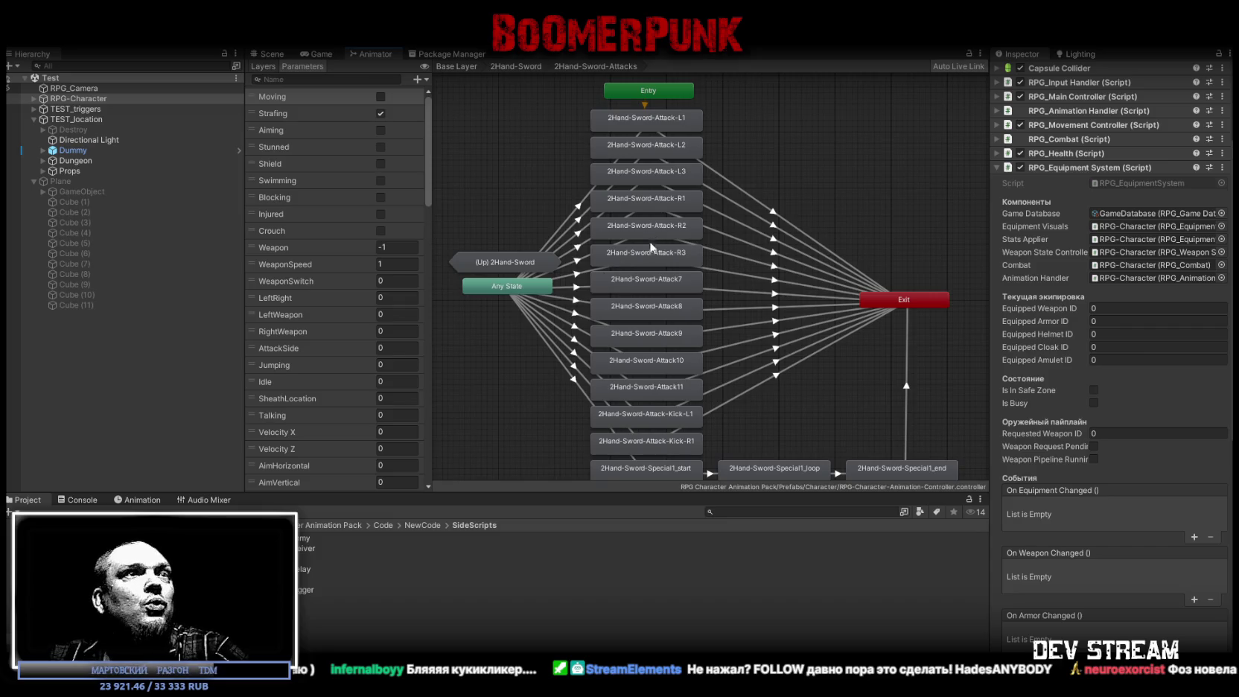
pyautogui.scroll(-2, 649, 239)
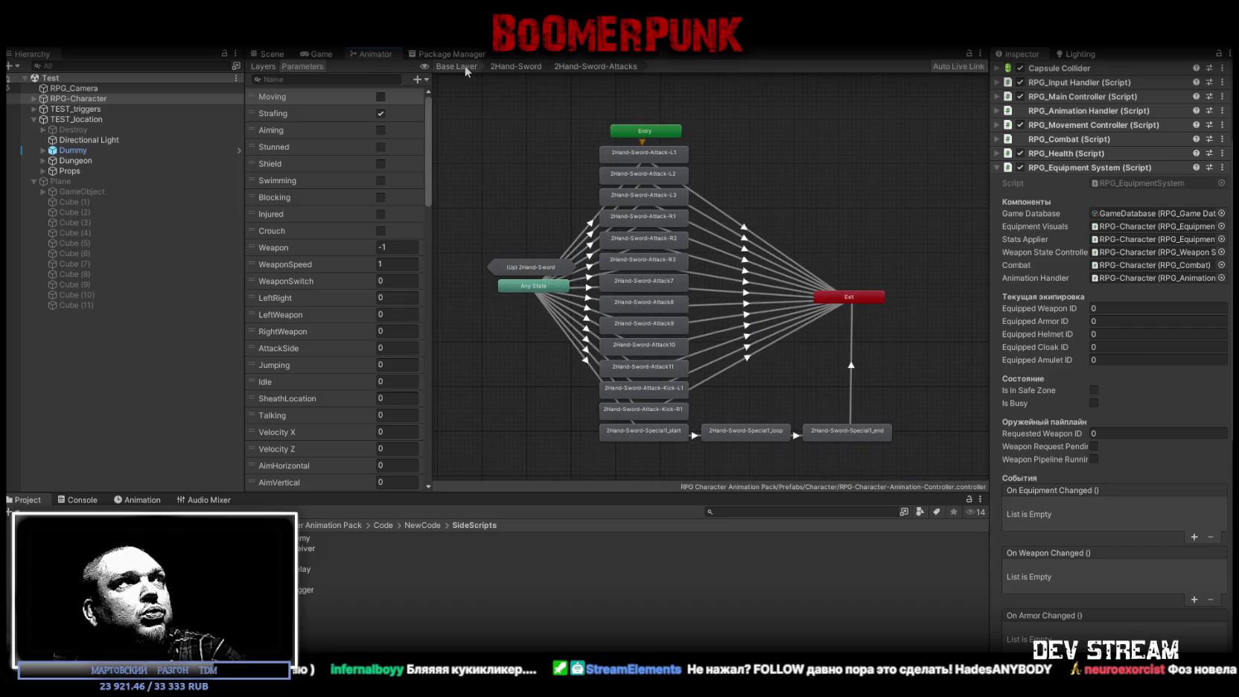
pyautogui.click(464, 66)
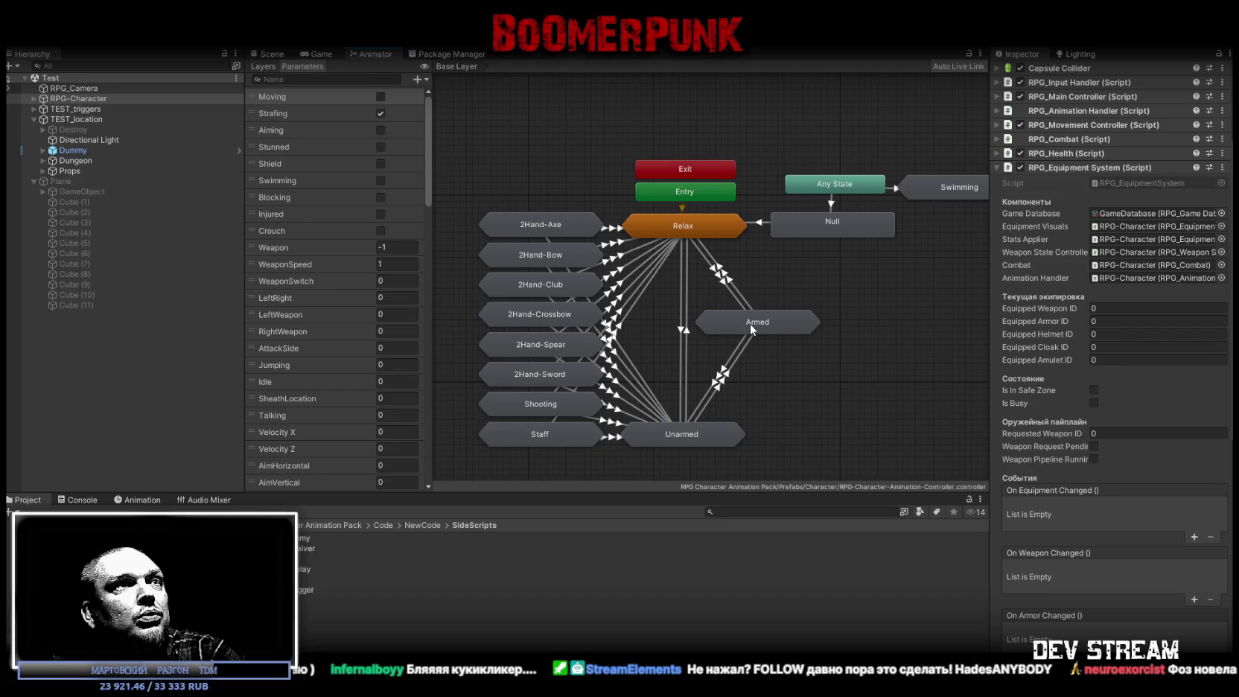
pyautogui.doubleClick(750, 323)
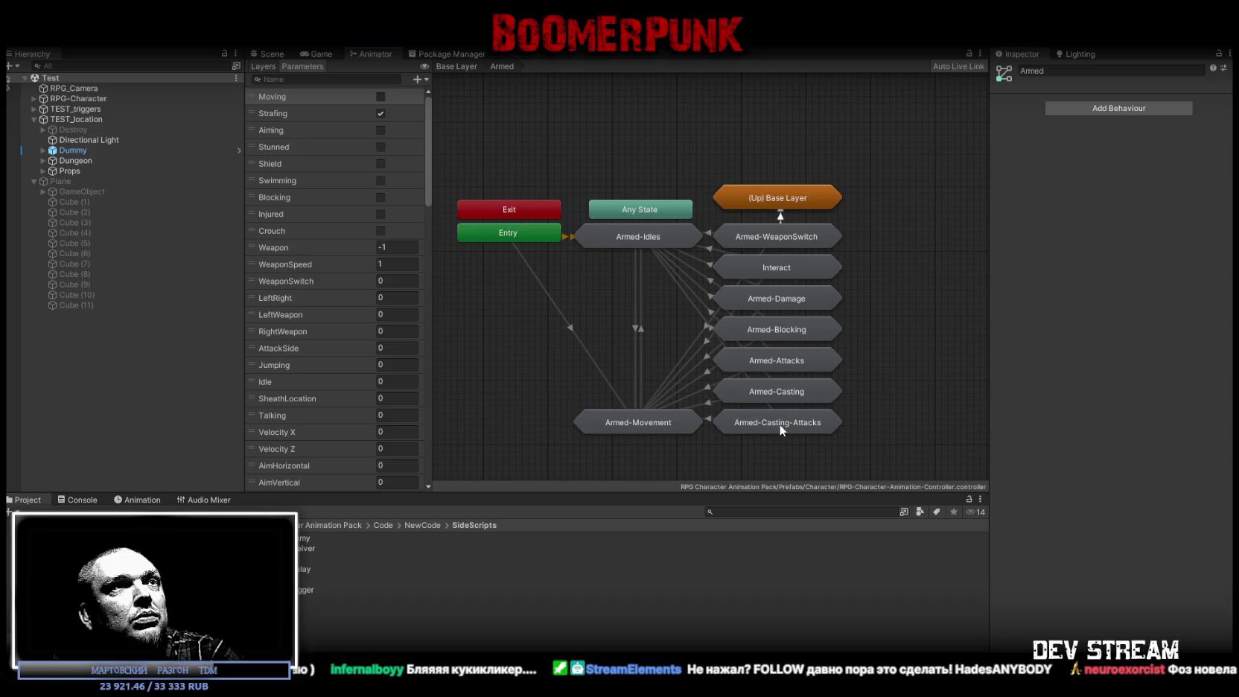
pyautogui.click(458, 67)
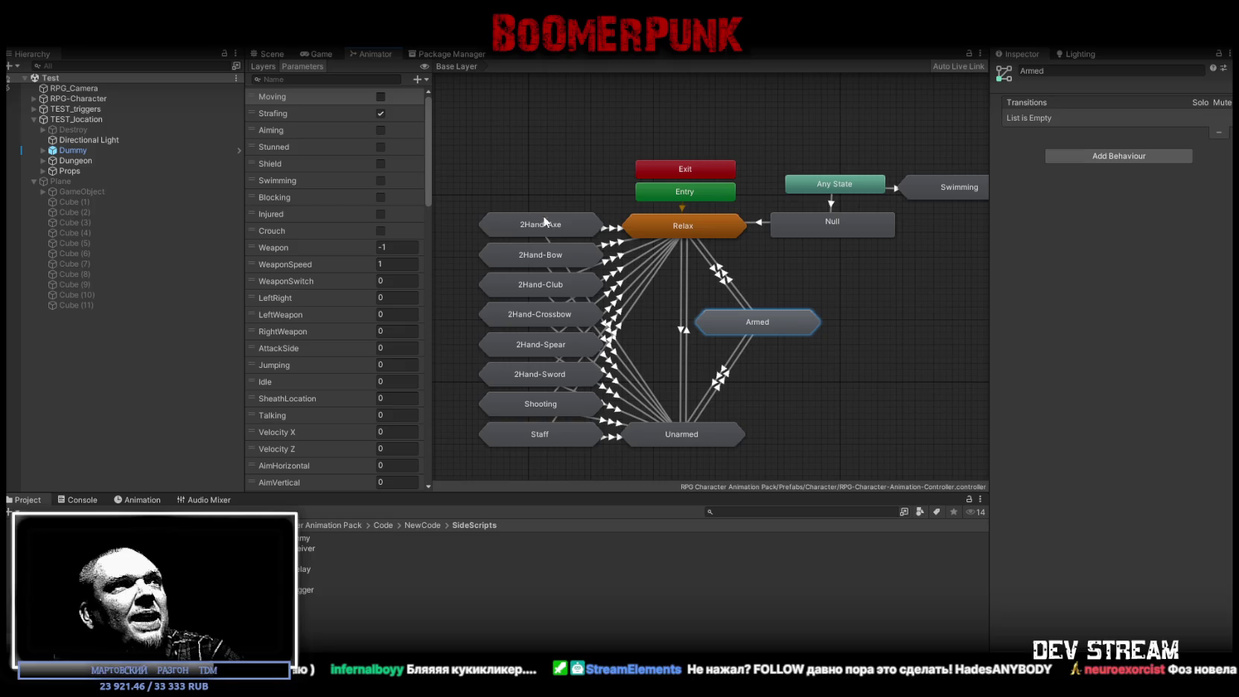
# Drill into the 2Hand-Sword node, then into its 2Hand-Sword-WeaponSwitch sub-state machine
pyautogui.doubleClick(542, 371)
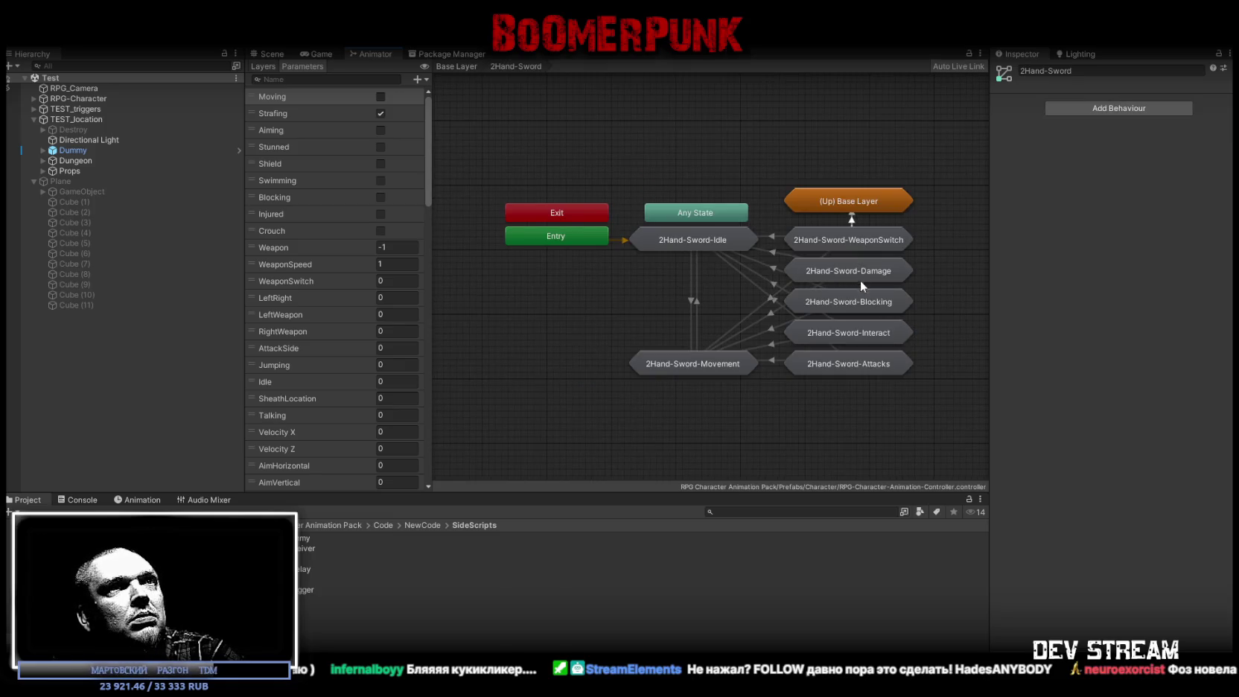
pyautogui.doubleClick(844, 240)
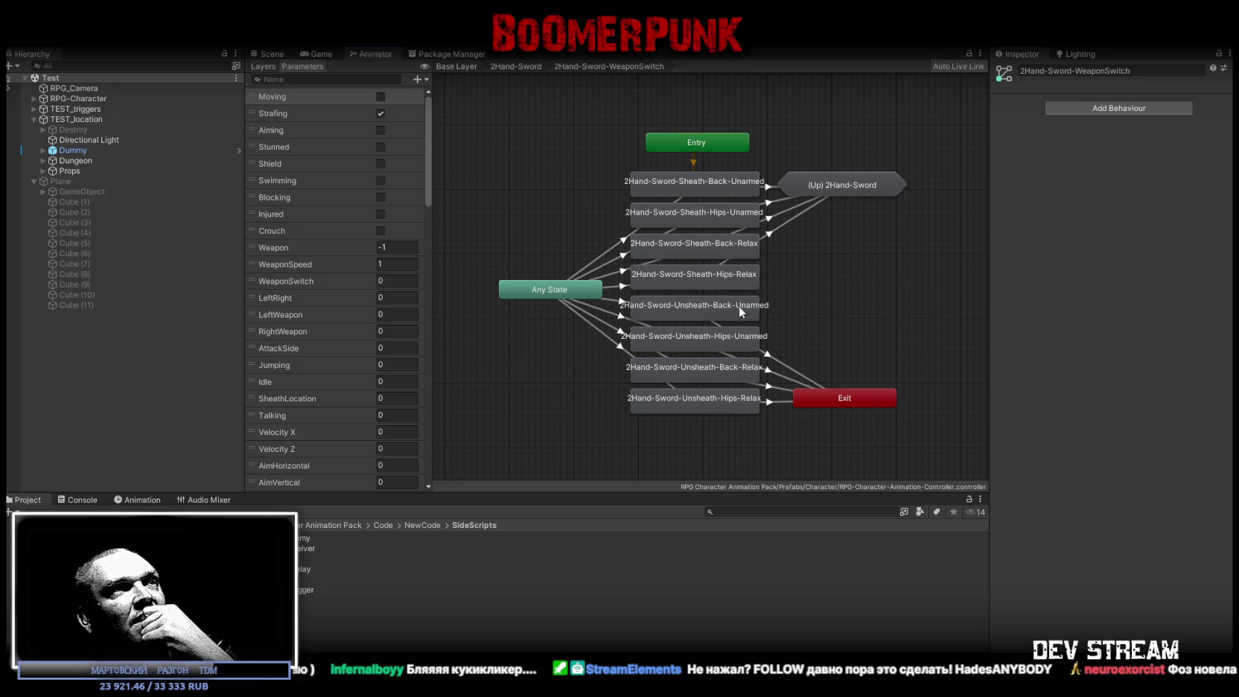
# Check conditions on all eight Any State sheath/unsheath transitions, then the Sheath-Hips-Relax to Idle transition
pyautogui.click(623, 239)
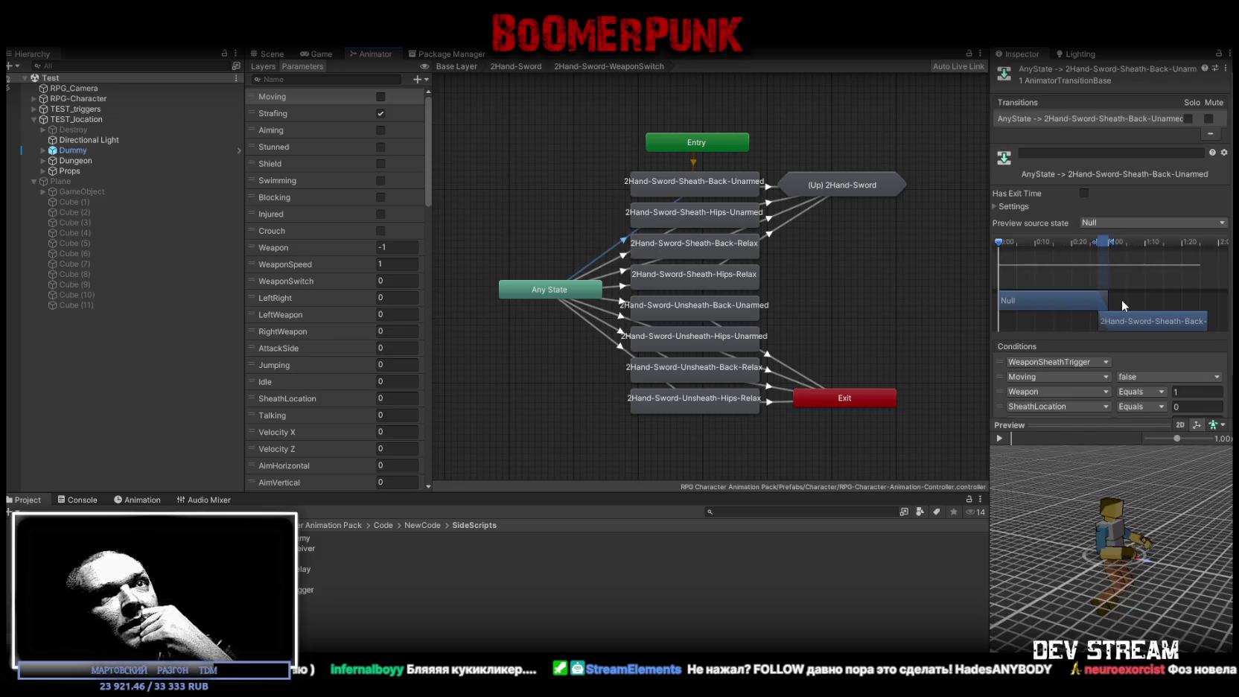
pyautogui.scroll(-1, 1103, 338)
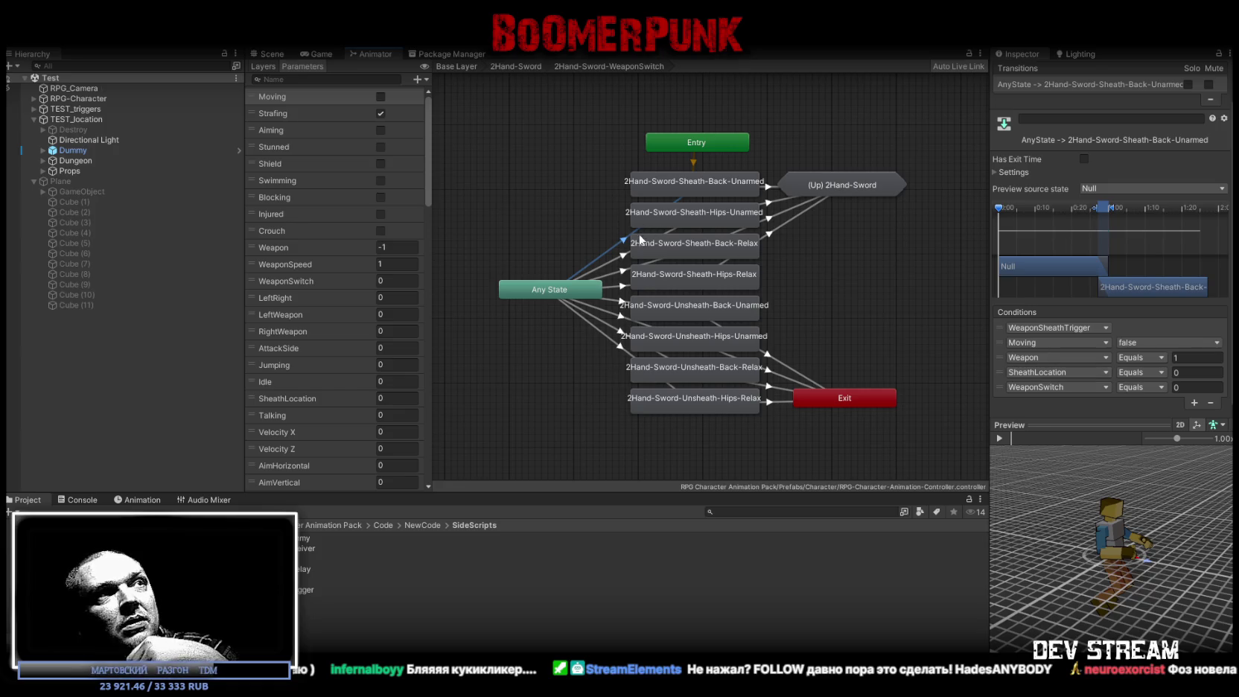
pyautogui.click(622, 259)
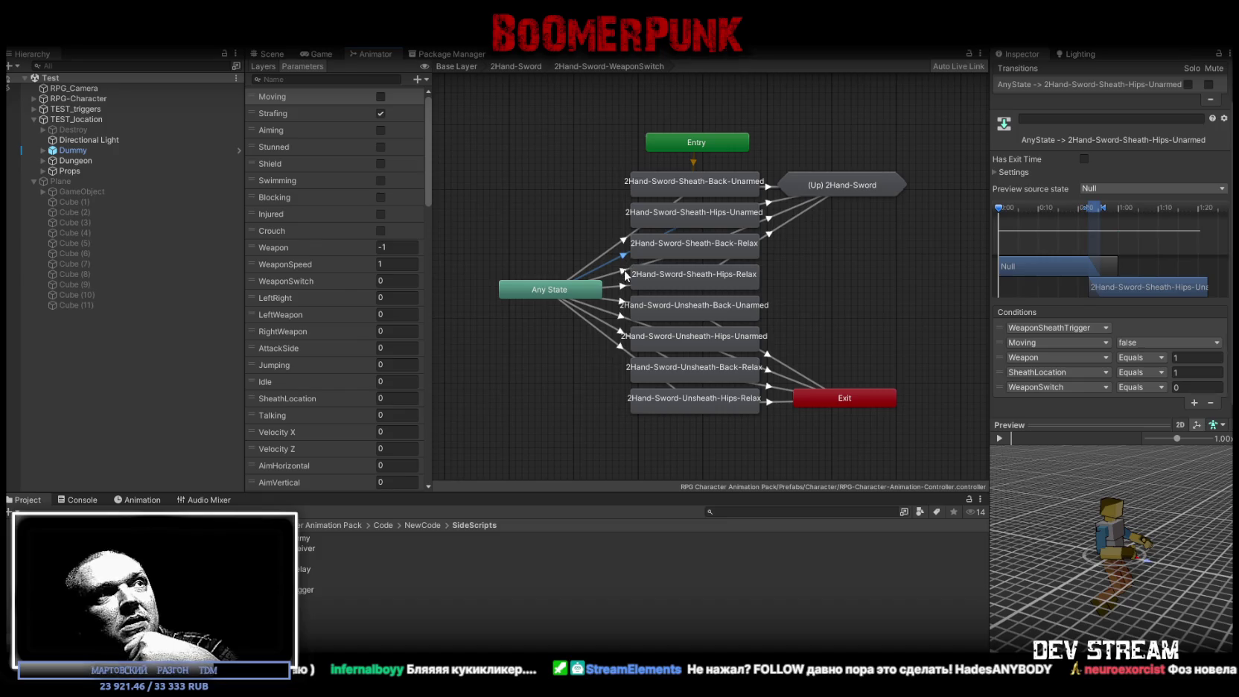
pyautogui.click(621, 289)
pyautogui.click(621, 291)
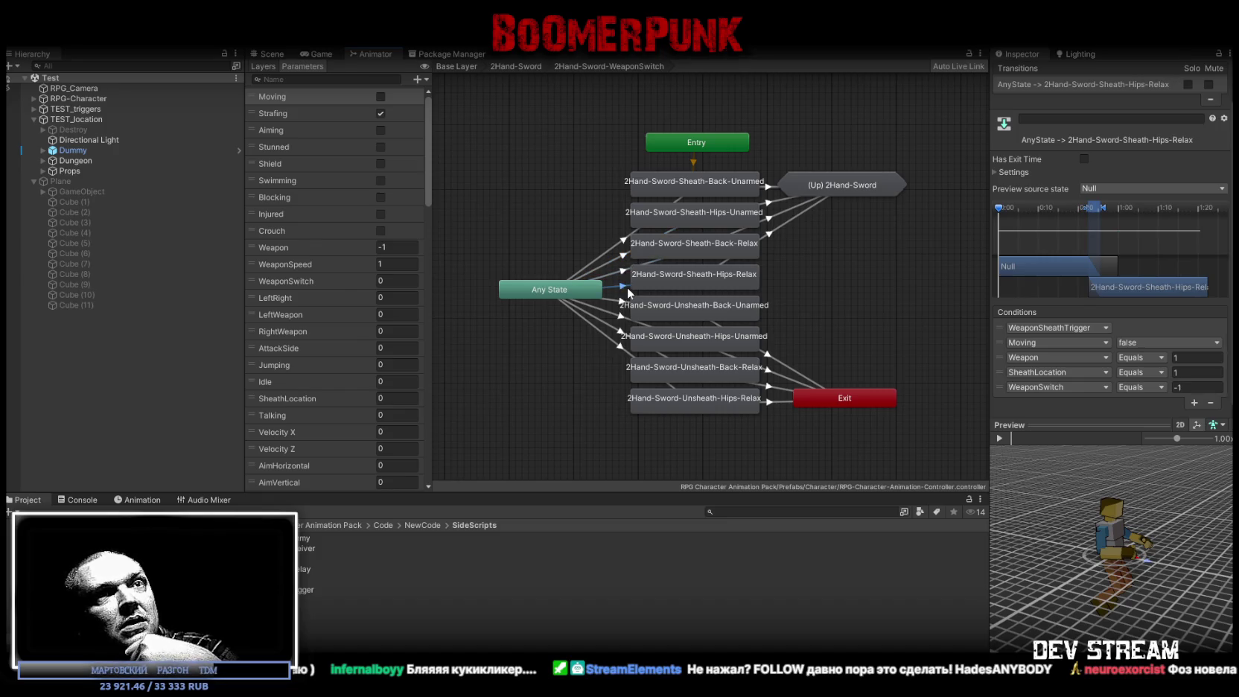
pyautogui.click(621, 303)
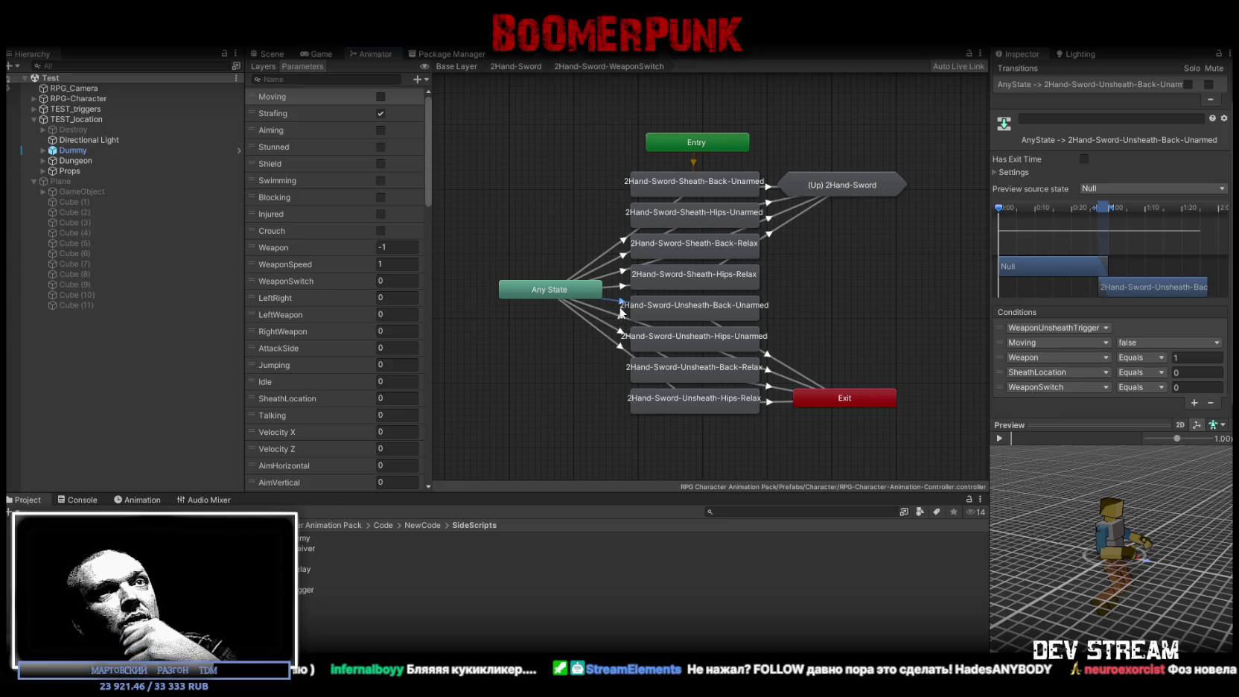
pyautogui.click(622, 329)
pyautogui.click(621, 336)
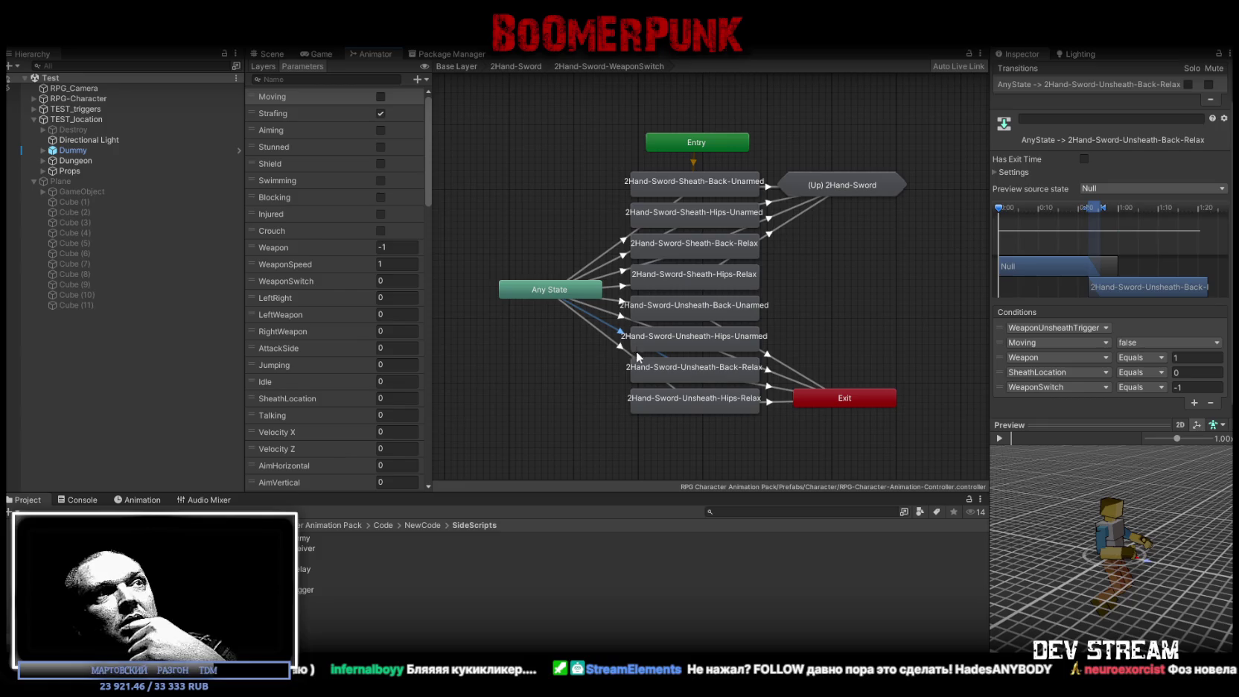
pyautogui.click(620, 347)
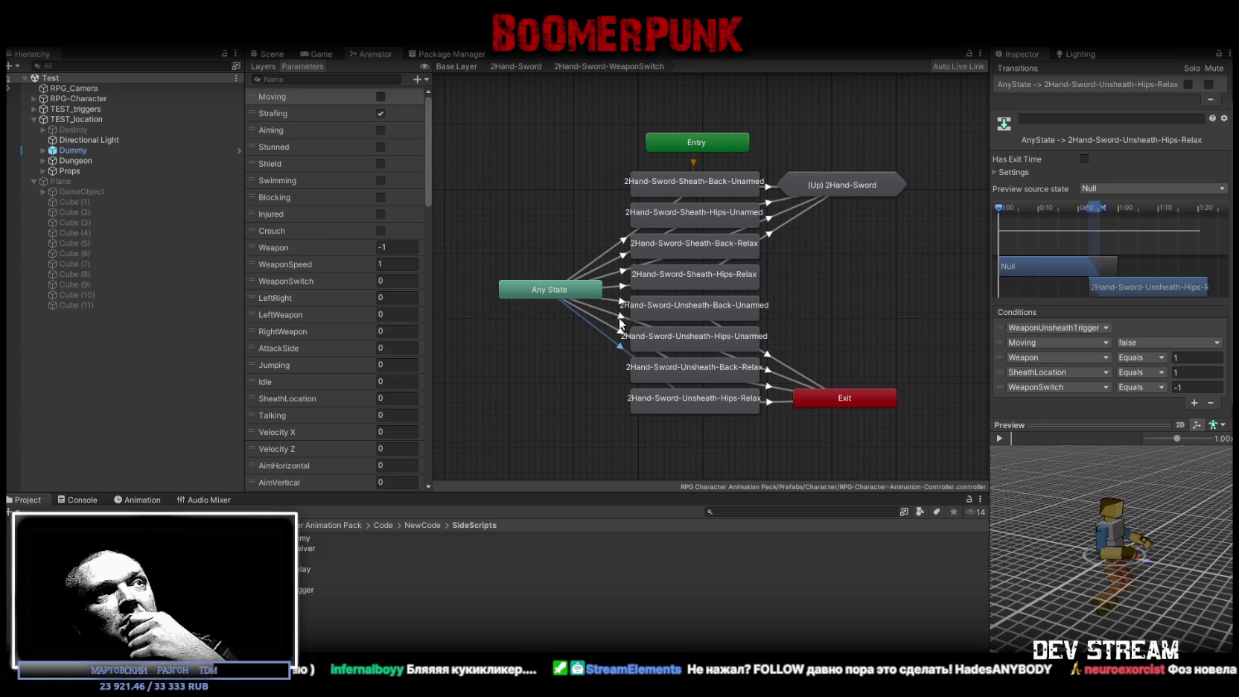
pyautogui.click(770, 236)
# Preview the four sheath transitions into Idle and Unarmed-Idle (Hips/Back, Relax/Unarmed)
pyautogui.click(999, 439)
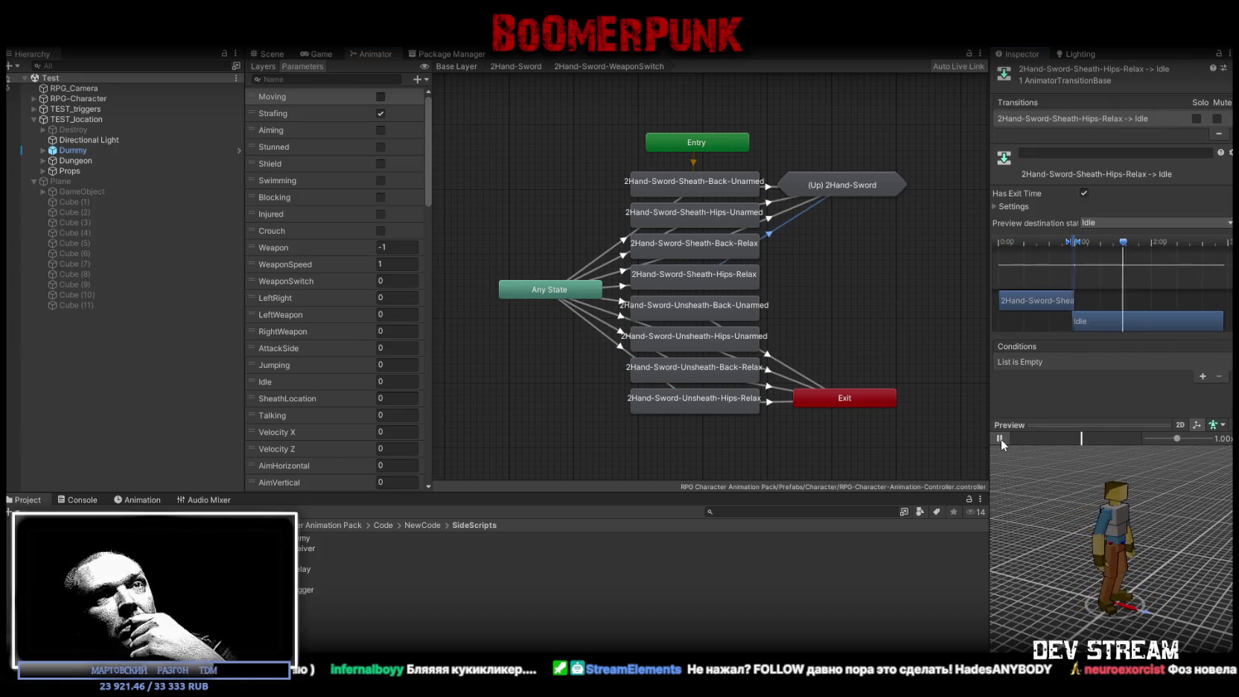
pyautogui.click(770, 219)
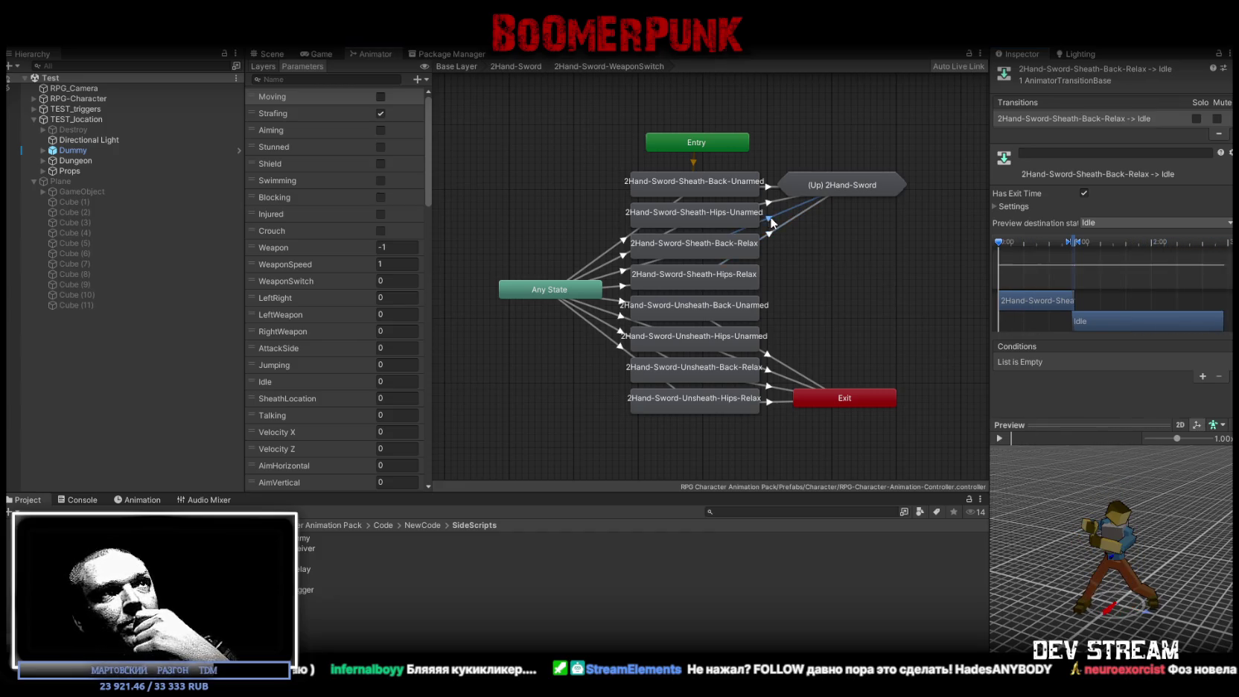
pyautogui.click(1002, 438)
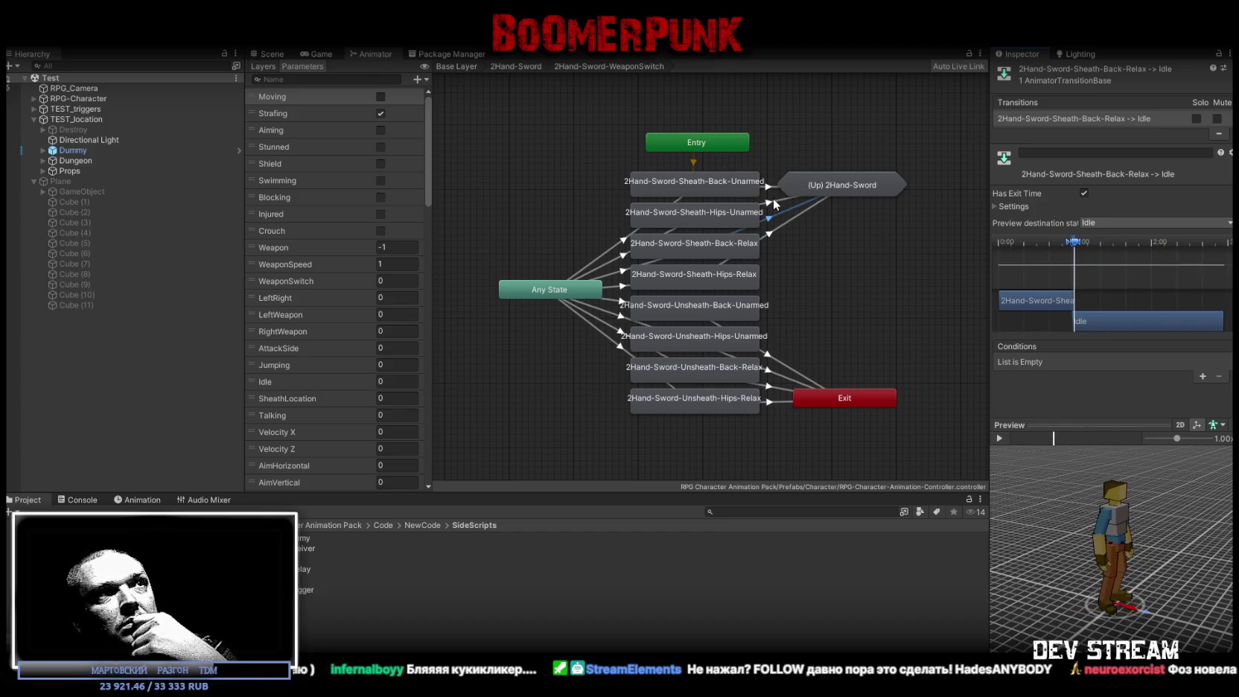
pyautogui.click(775, 202)
pyautogui.click(999, 439)
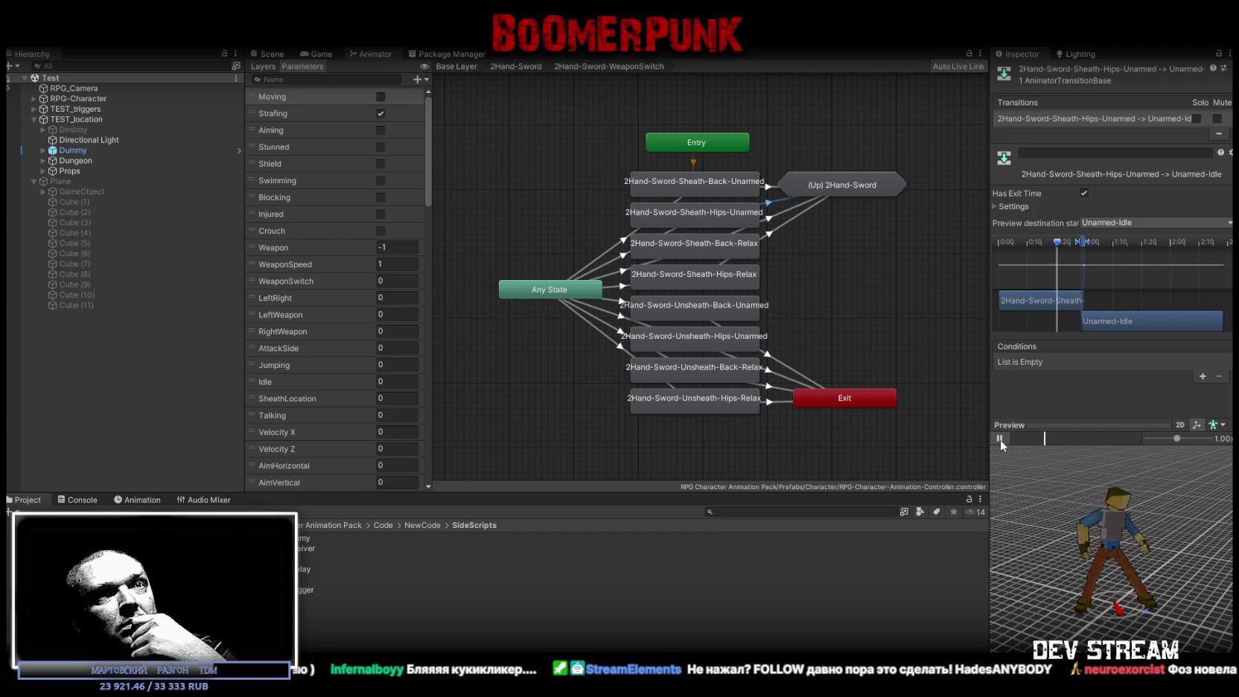
pyautogui.click(776, 188)
pyautogui.click(1003, 437)
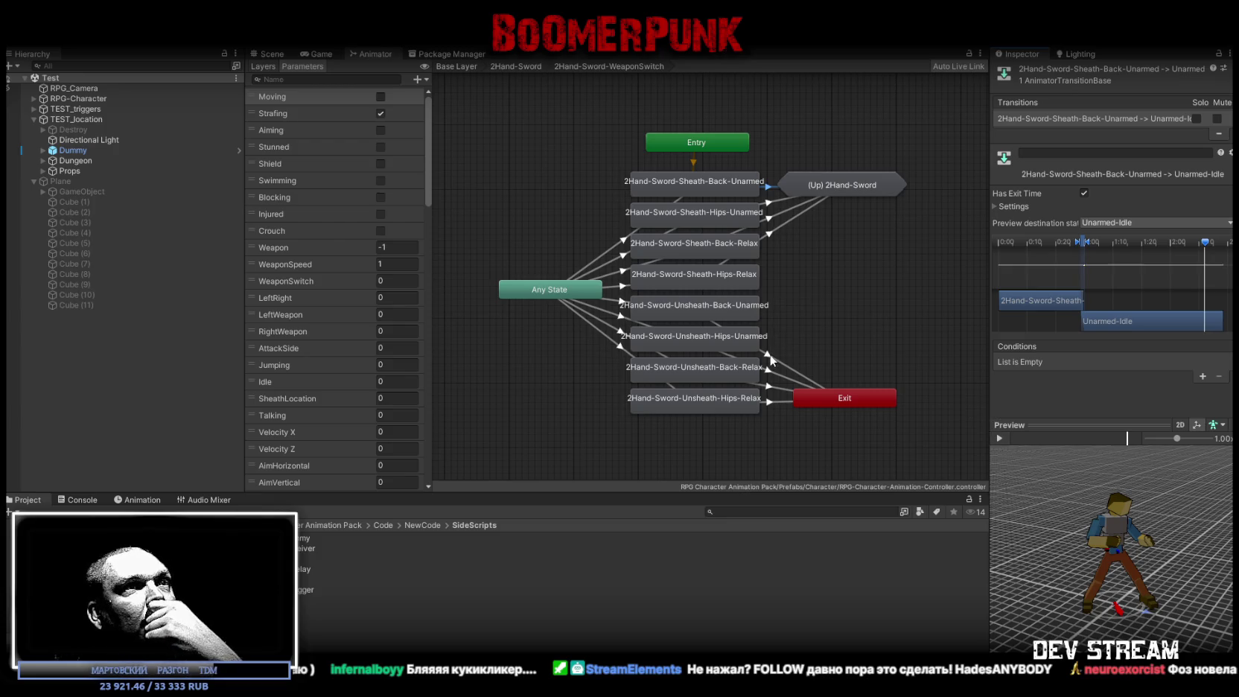
# Preview the four unsheath-to-Exit transitions (Back/Hips, Unarmed/Relax), pausing playback after several
pyautogui.click(771, 356)
pyautogui.click(1006, 439)
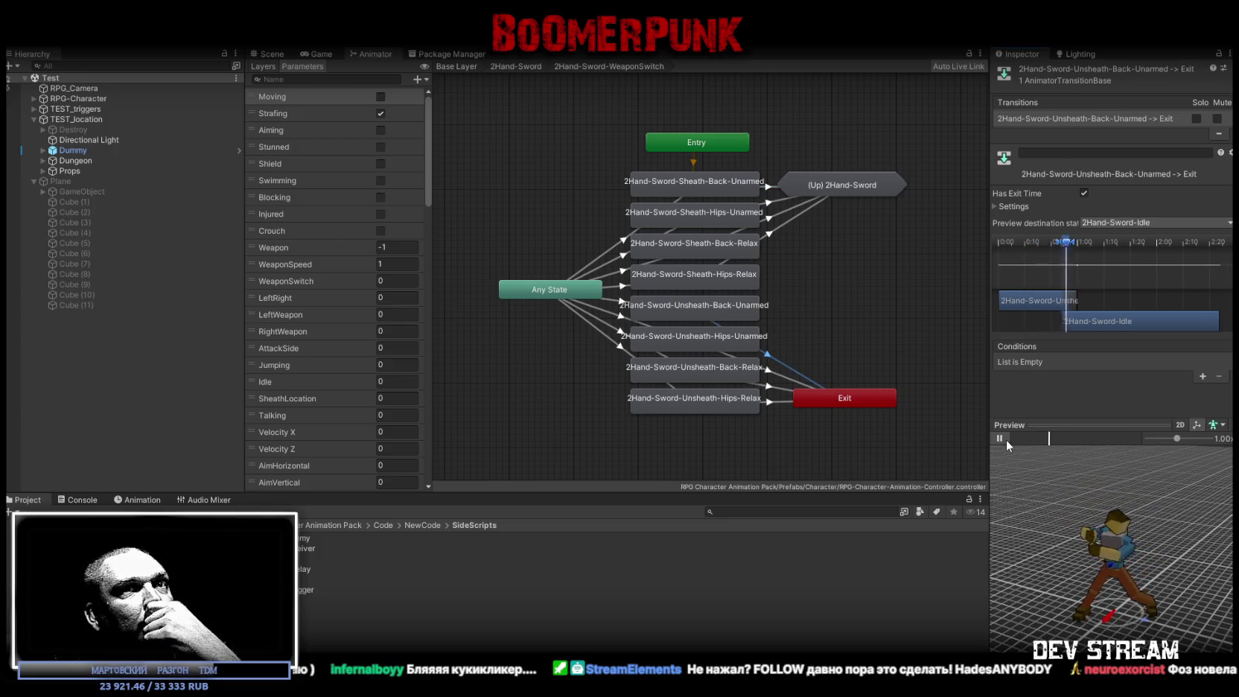
pyautogui.click(1006, 440)
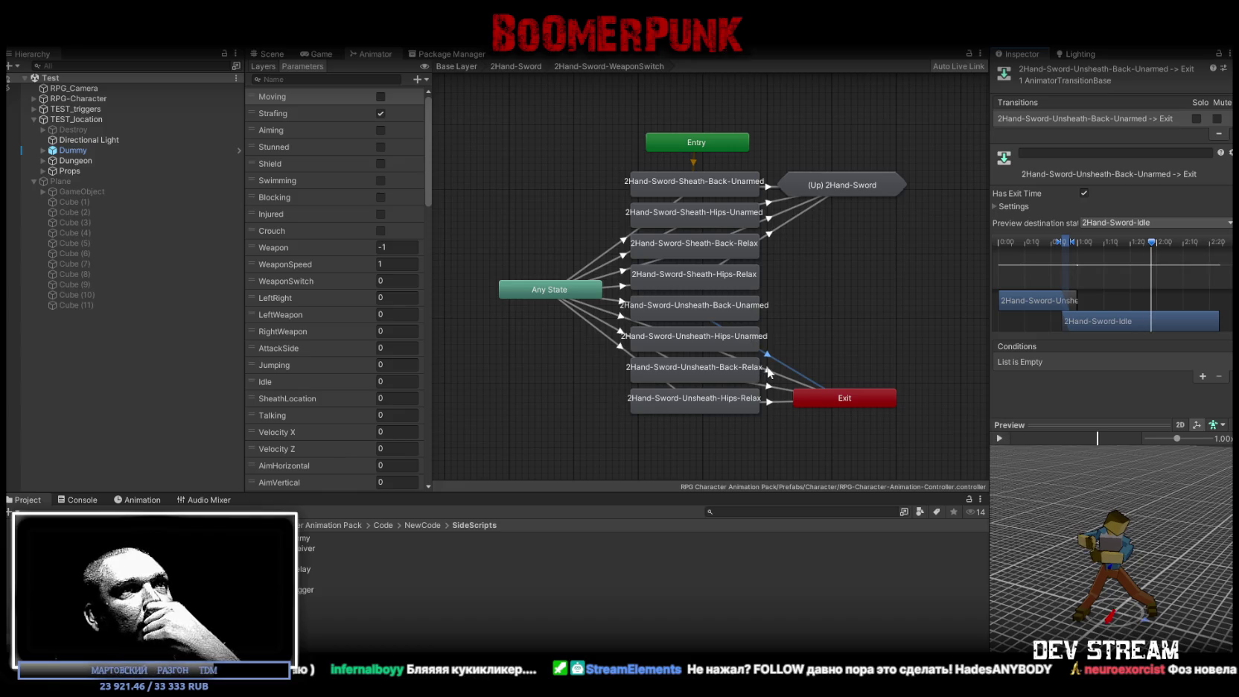
pyautogui.click(771, 373)
pyautogui.click(999, 439)
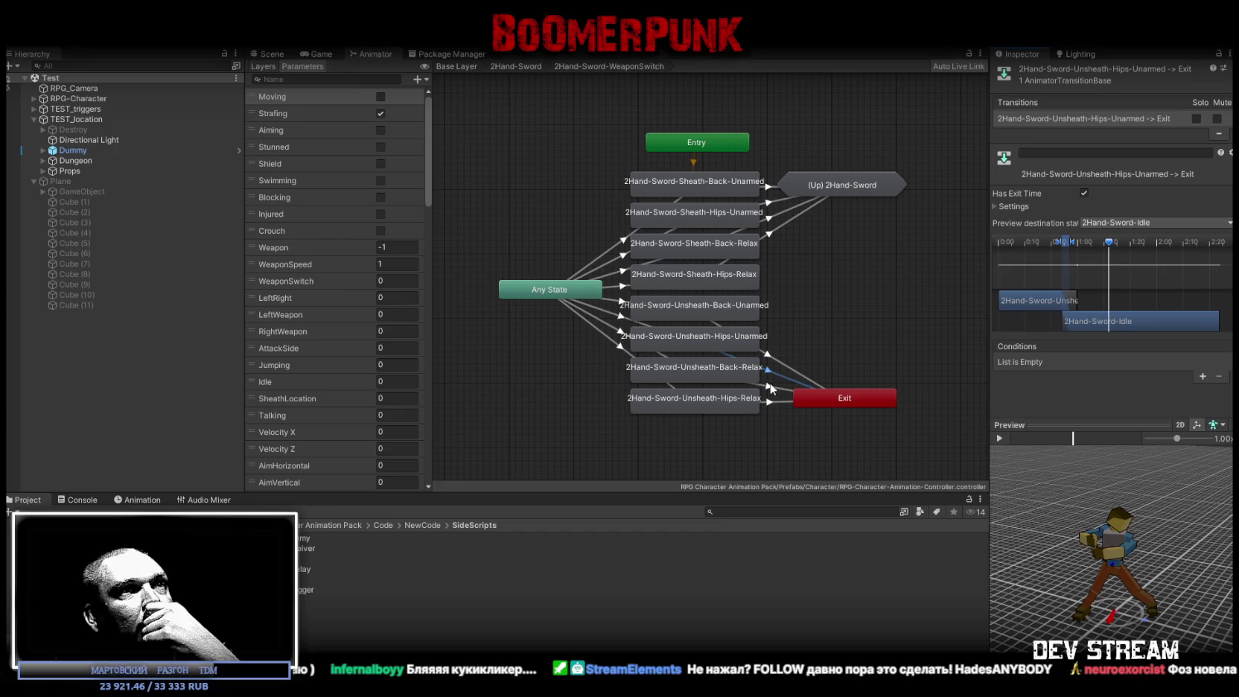
pyautogui.click(773, 385)
pyautogui.click(998, 439)
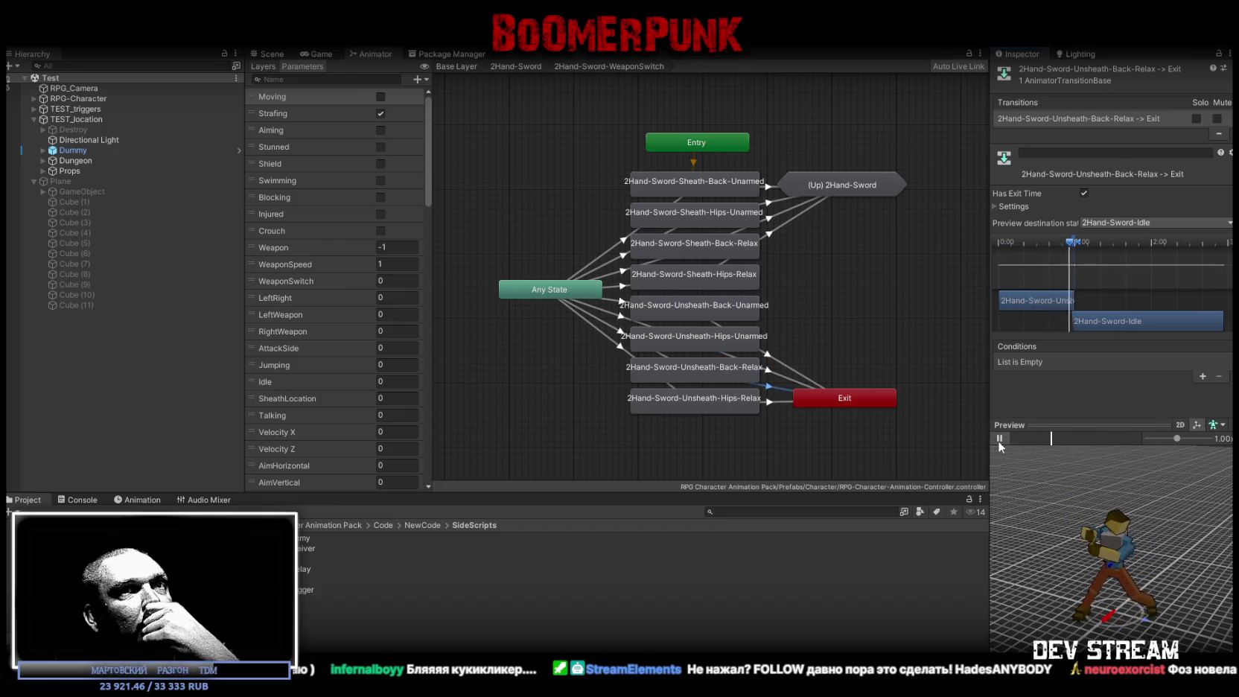
pyautogui.click(998, 439)
pyautogui.click(770, 403)
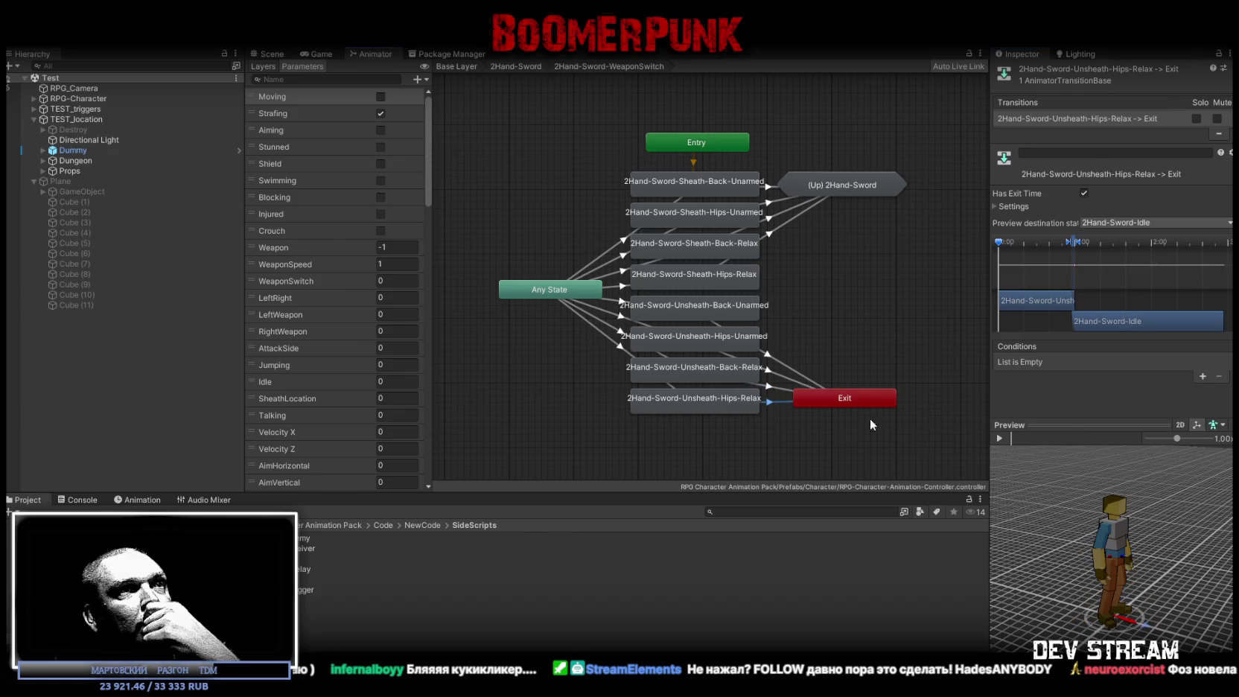
pyautogui.click(1002, 439)
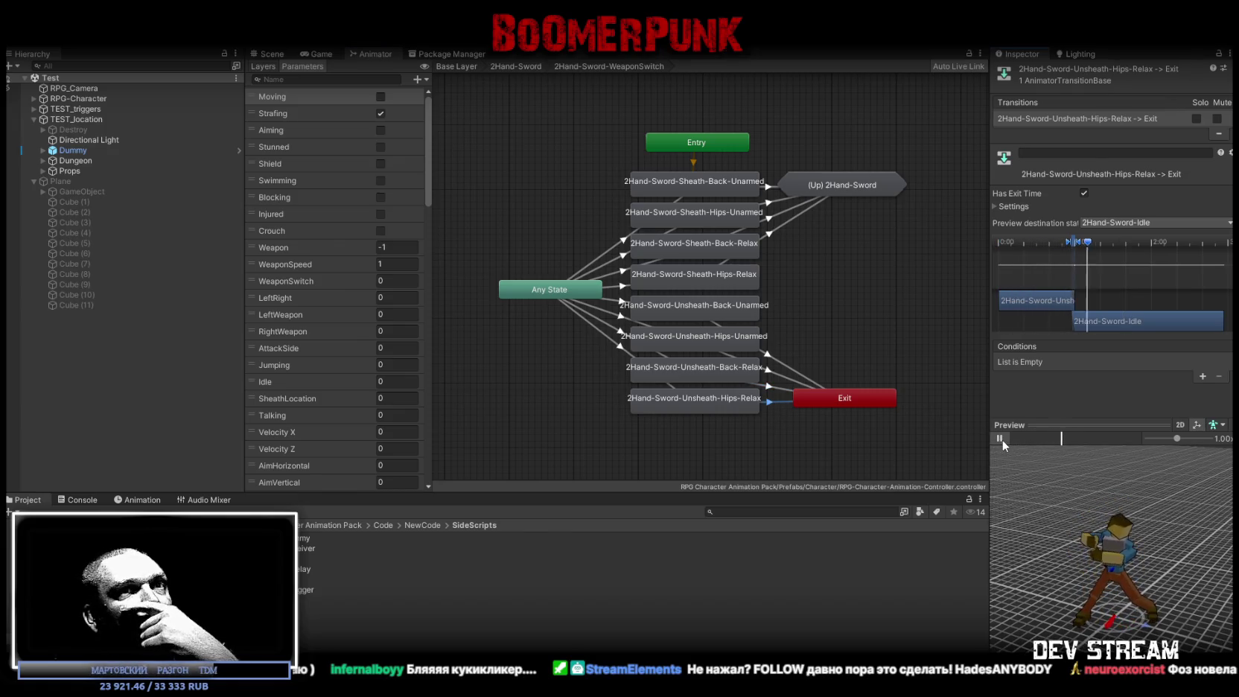
pyautogui.click(1002, 439)
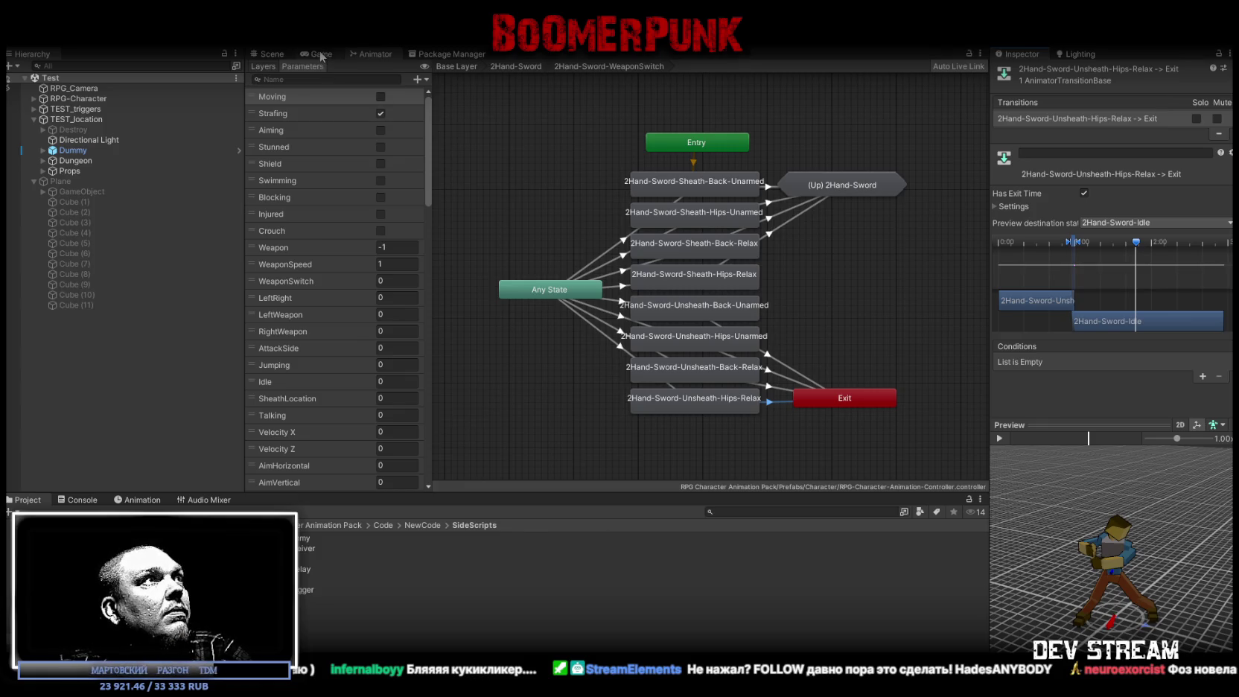
# Leave the Animator graph for the Scene view
pyautogui.click(277, 54)
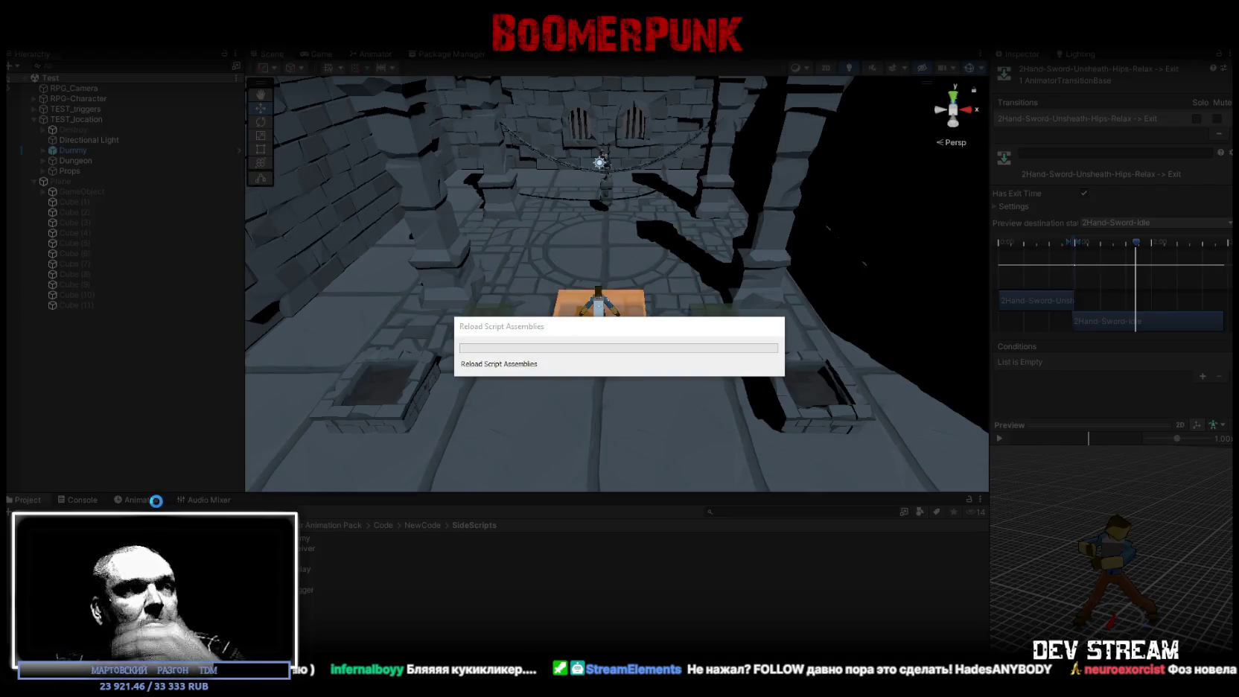
# With the Console shown, click-walk the character on and off the orange tile repeatedly, then stop the game
pyautogui.click(77, 500)
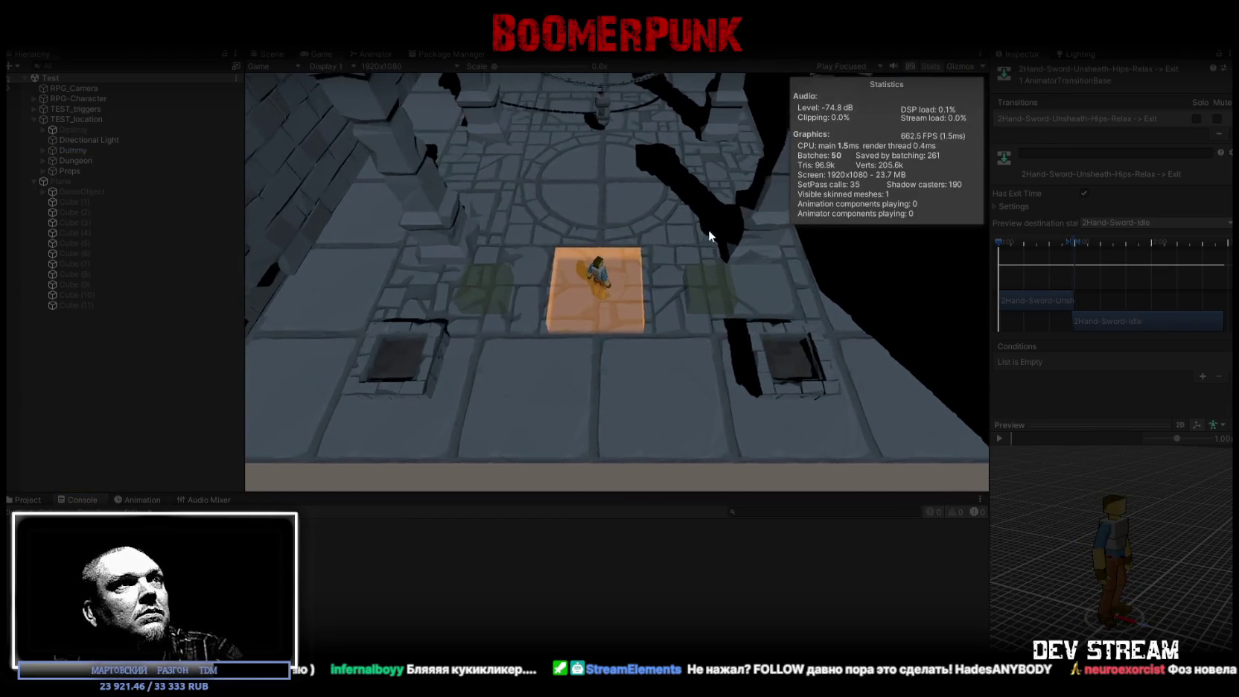
pyautogui.click(708, 229)
pyautogui.click(583, 268)
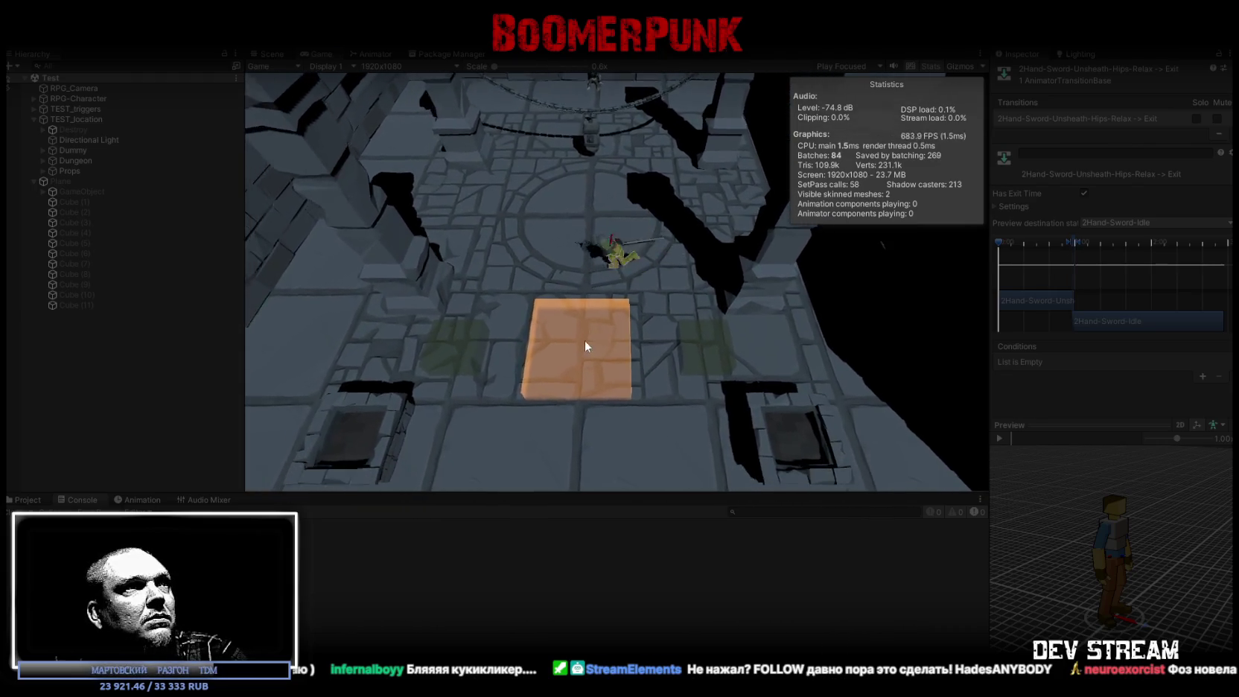
pyautogui.click(586, 346)
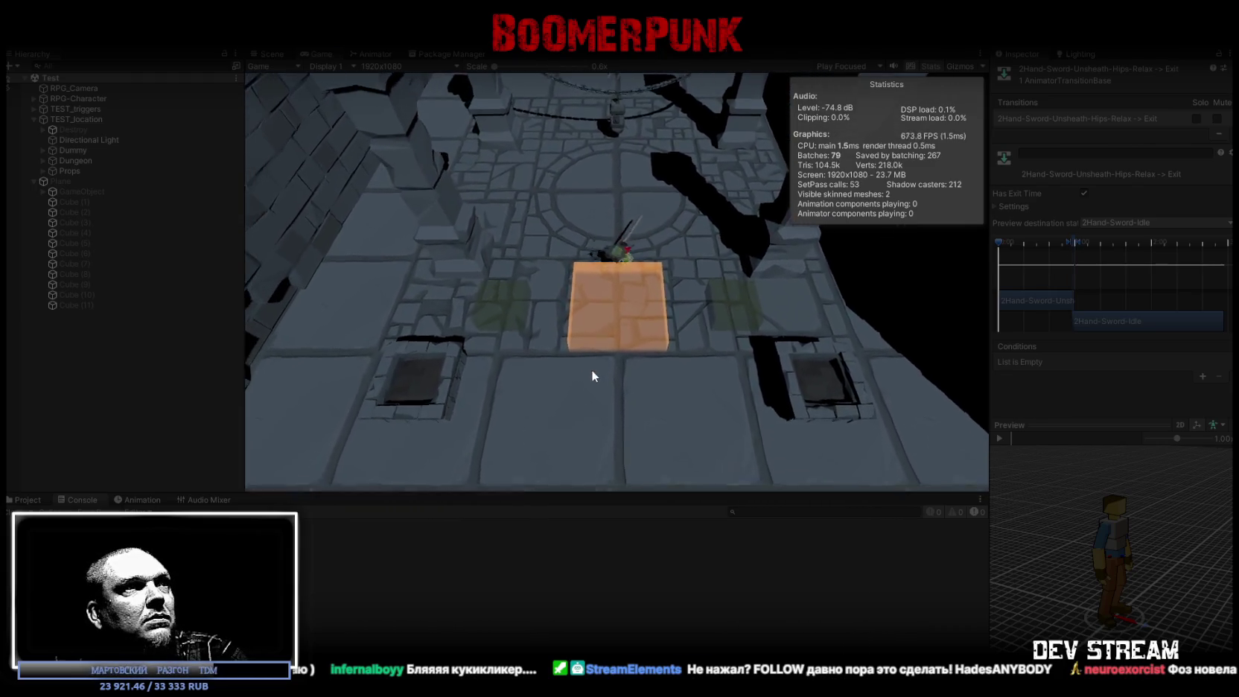
pyautogui.click(615, 228)
pyautogui.click(619, 298)
pyautogui.click(632, 217)
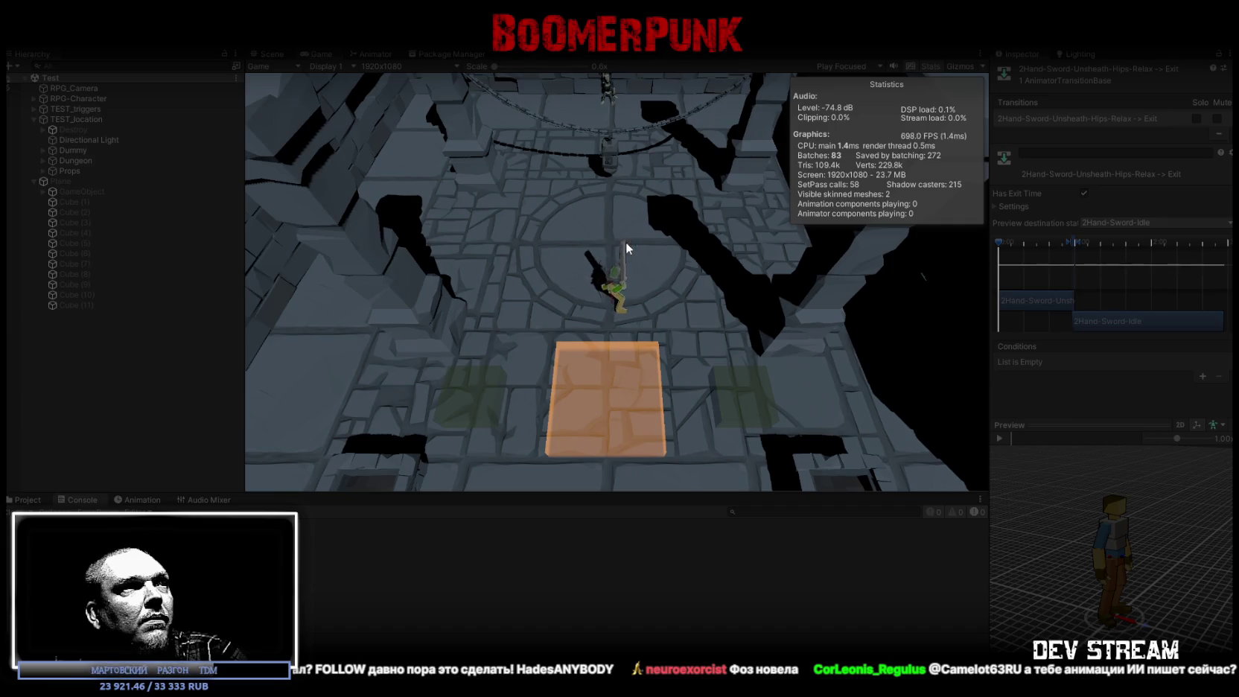
pyautogui.click(630, 350)
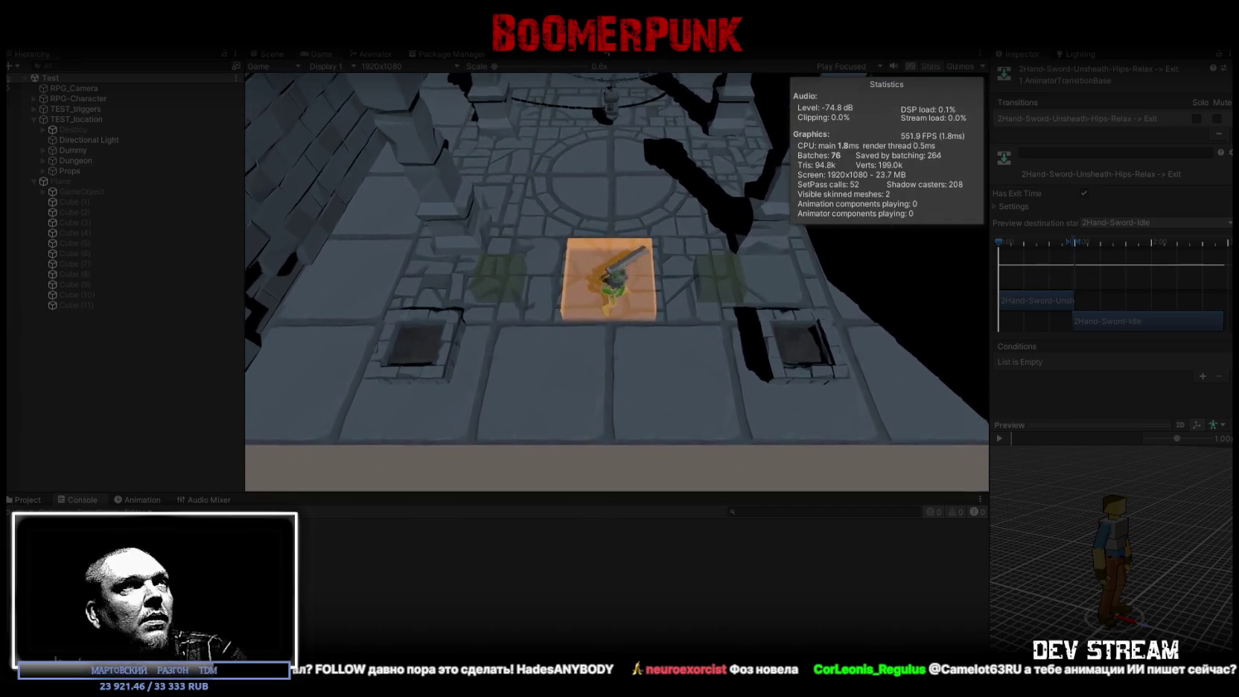
pyautogui.click(619, 36)
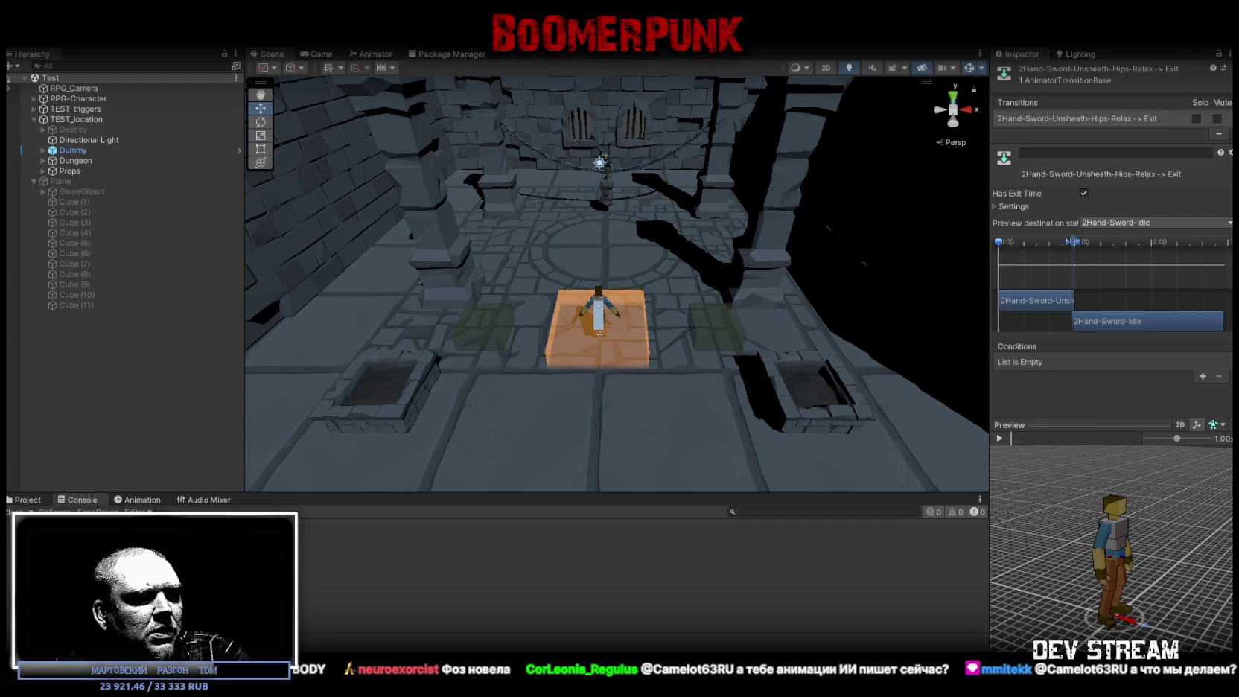
# Select RPG-Character and switch the Inspector to Debug mode
pyautogui.click(84, 99)
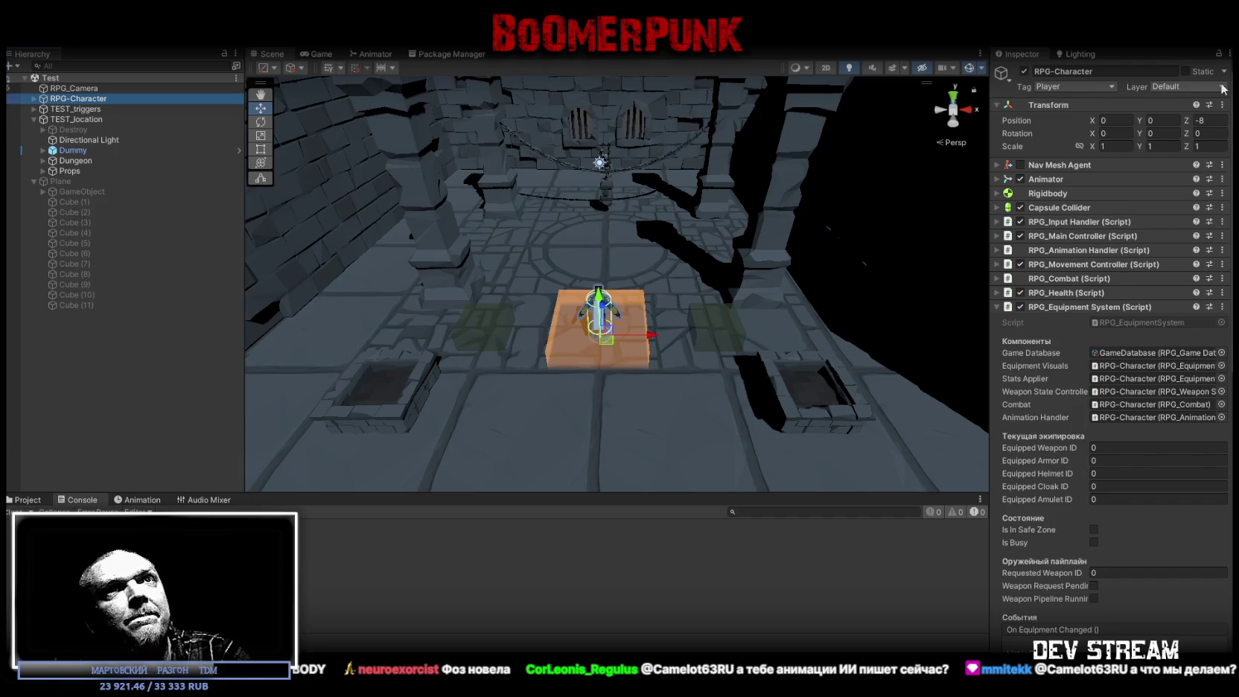
pyautogui.click(1228, 53)
pyautogui.click(1075, 114)
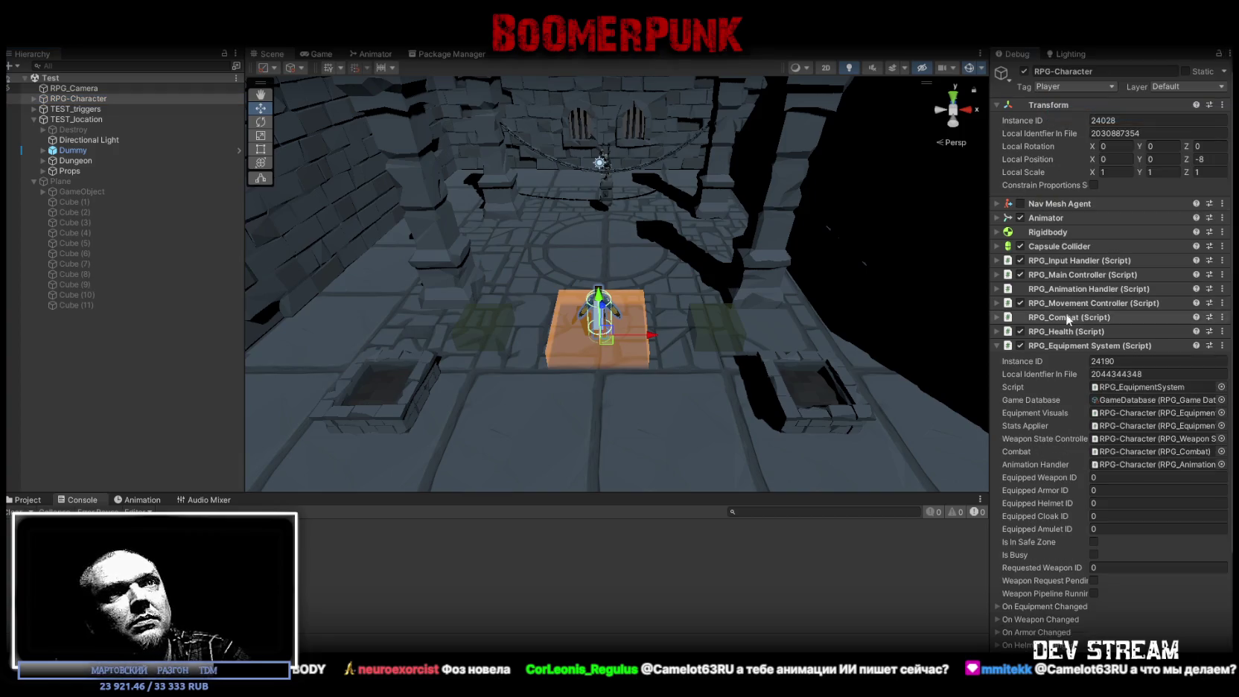
pyautogui.scroll(-3, 1056, 371)
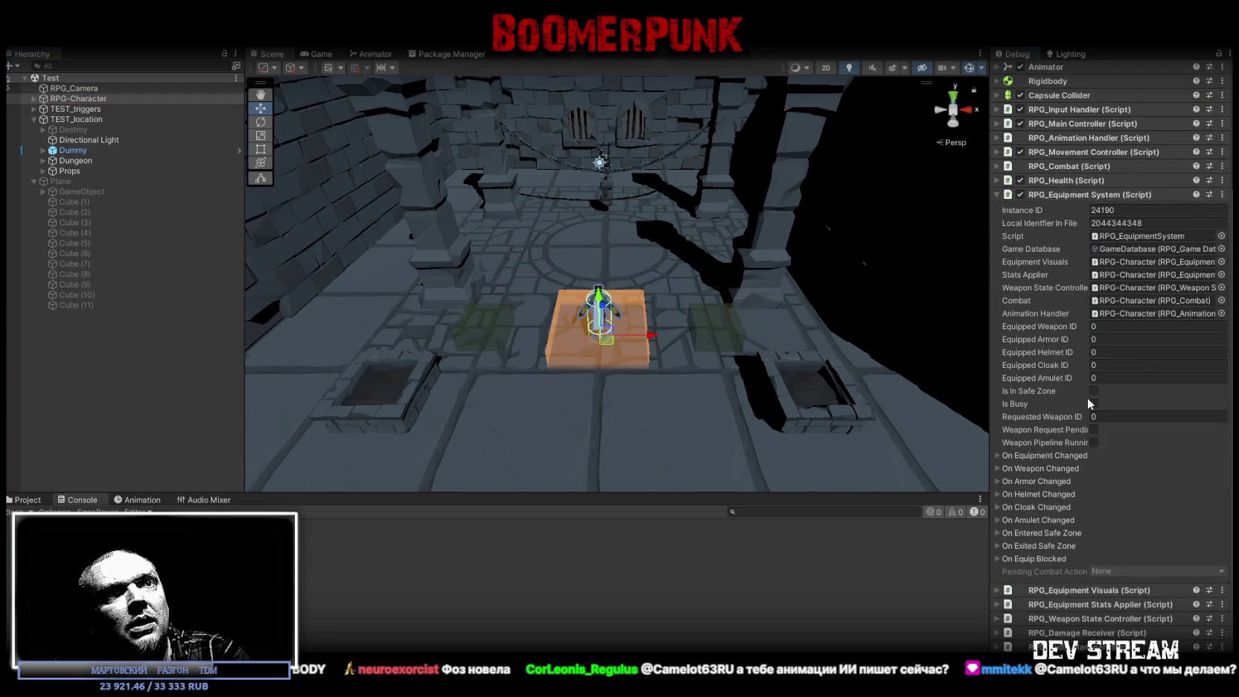
# Expand On Equipment Changed > Persistent Calls > Calls to confirm it has no listeners
pyautogui.click(998, 454)
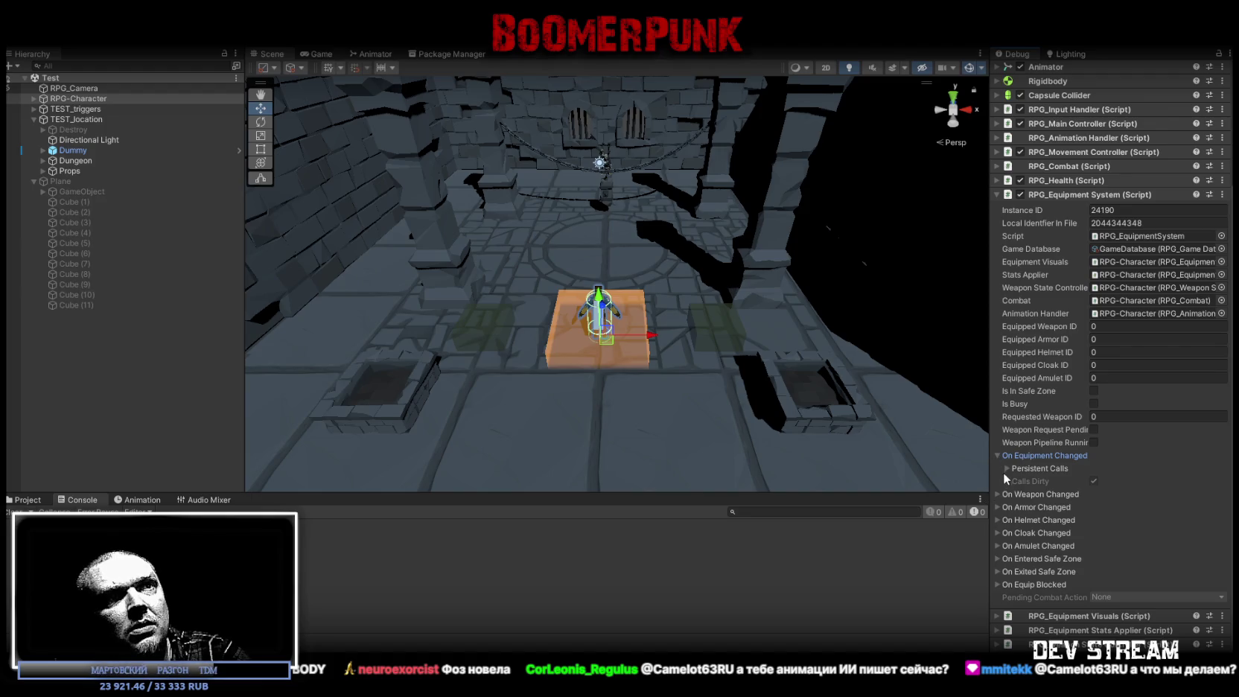
pyautogui.click(1008, 468)
pyautogui.click(1014, 482)
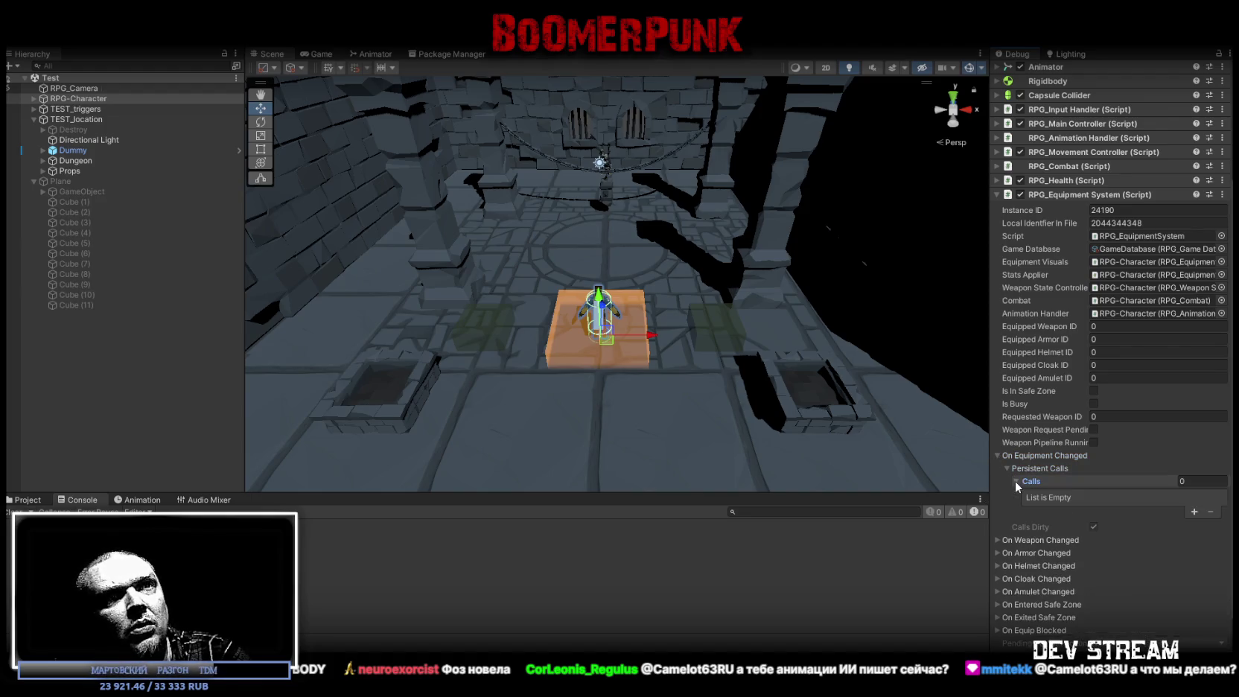
pyautogui.click(994, 455)
pyautogui.click(994, 455)
# Expand On Weapon Changed > Persistent Calls > Calls to confirm it has no listeners
pyautogui.click(996, 539)
pyautogui.scroll(-3, 1043, 564)
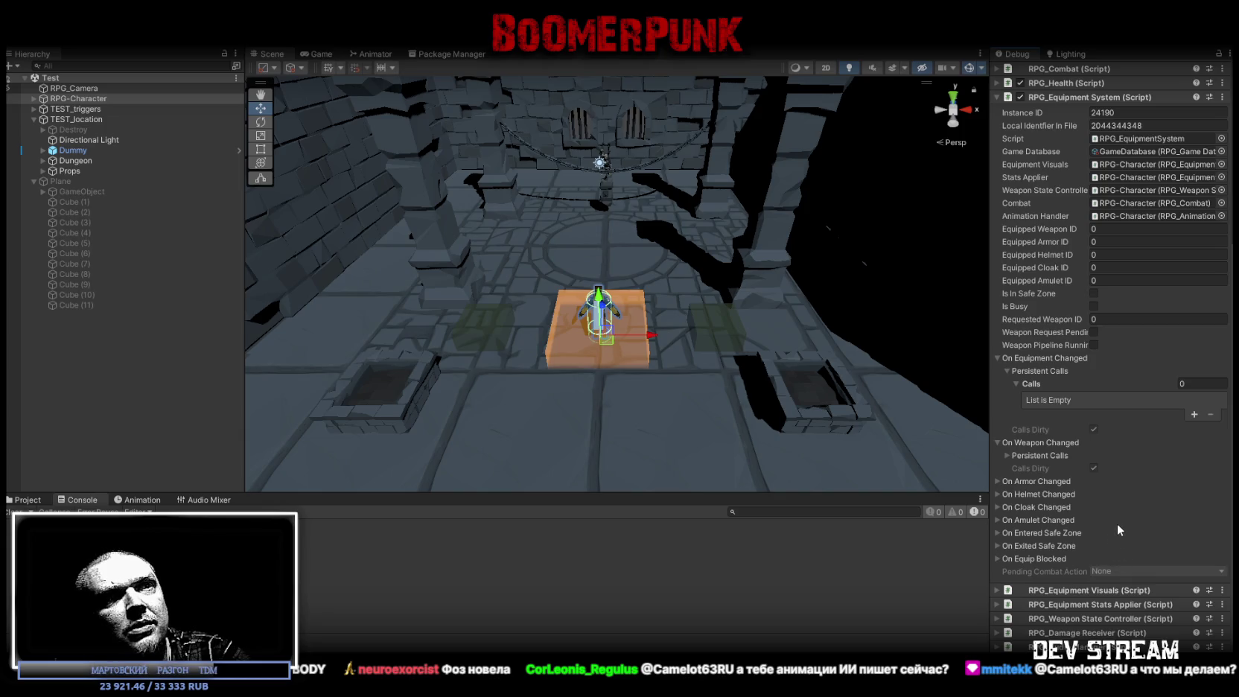
pyautogui.click(996, 357)
pyautogui.click(1006, 456)
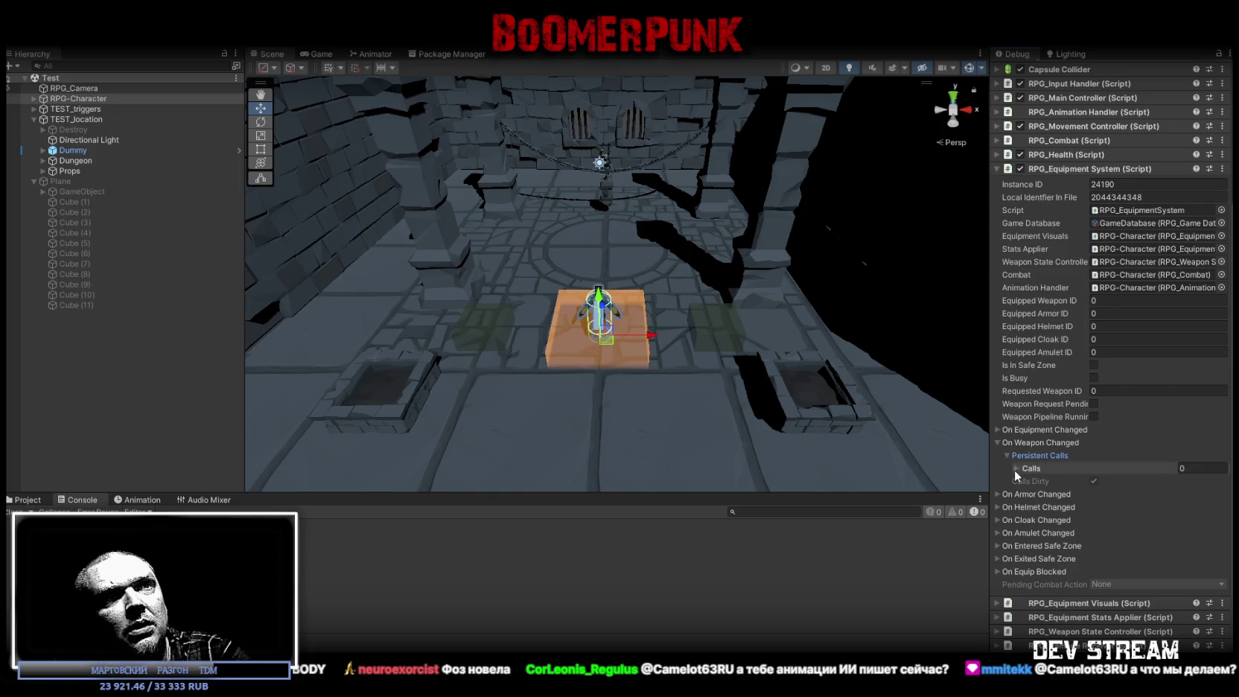
pyautogui.click(1015, 468)
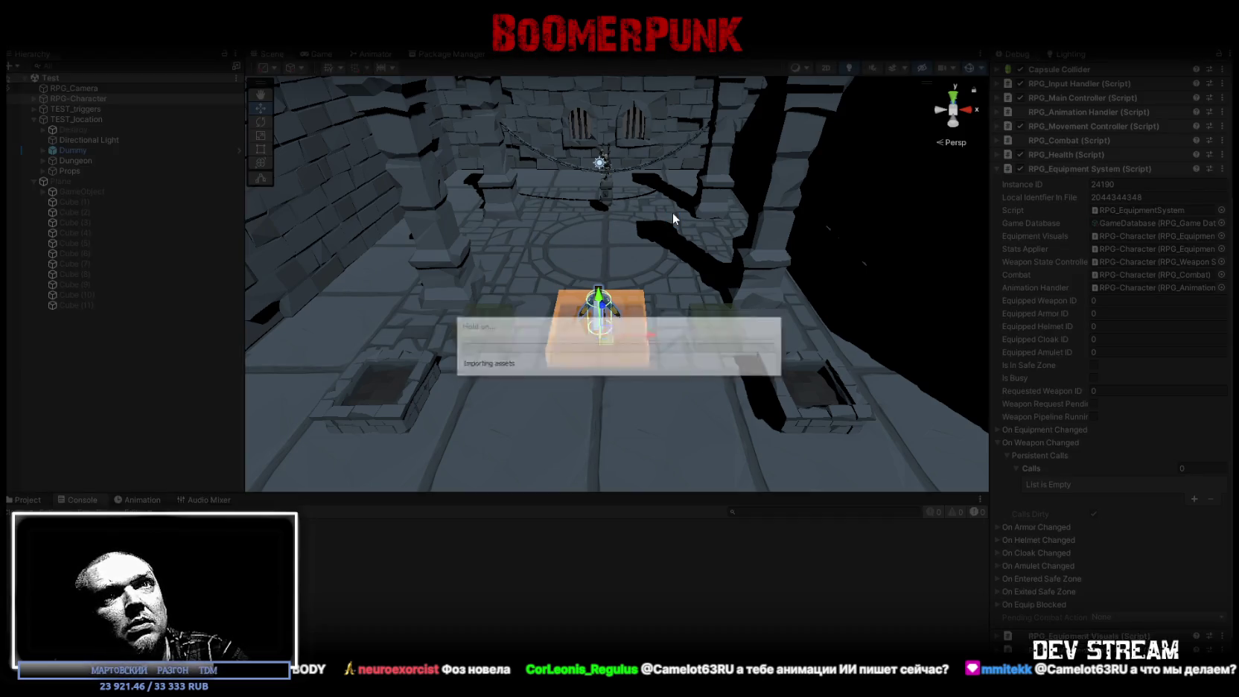
# Walk the character around the trigger cubes and expand On Exited Safe Zone's persistent calls
pyautogui.press('s')
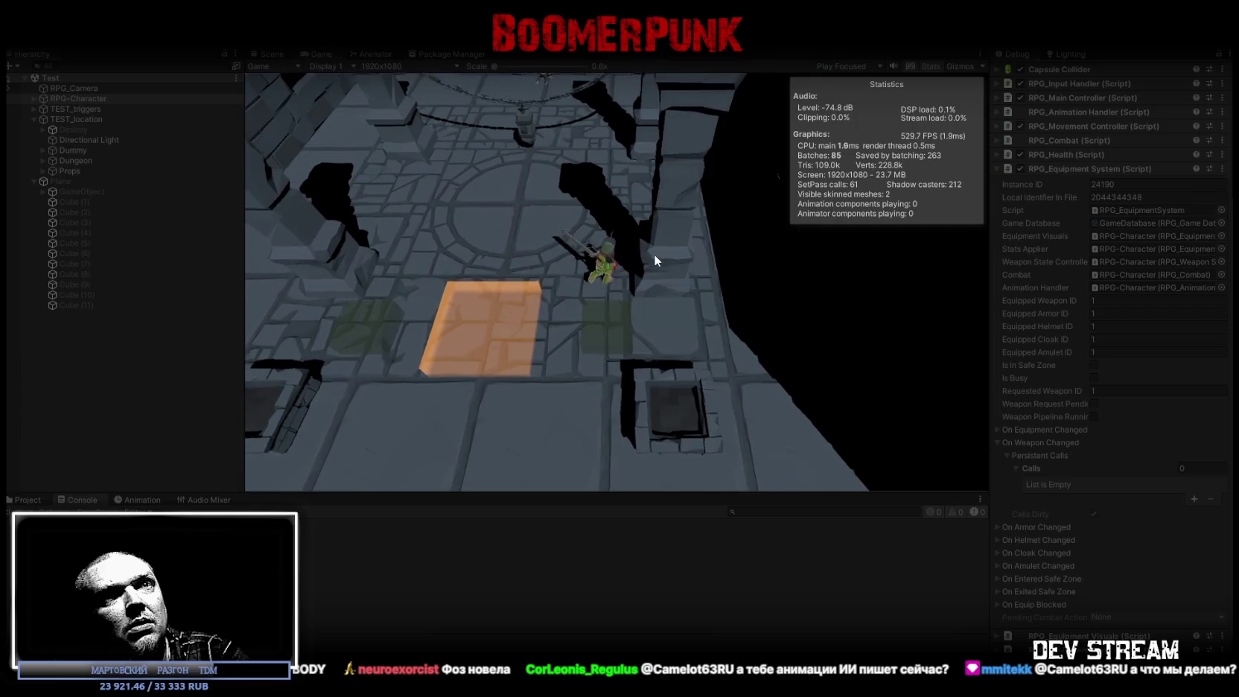
pyautogui.click(653, 264)
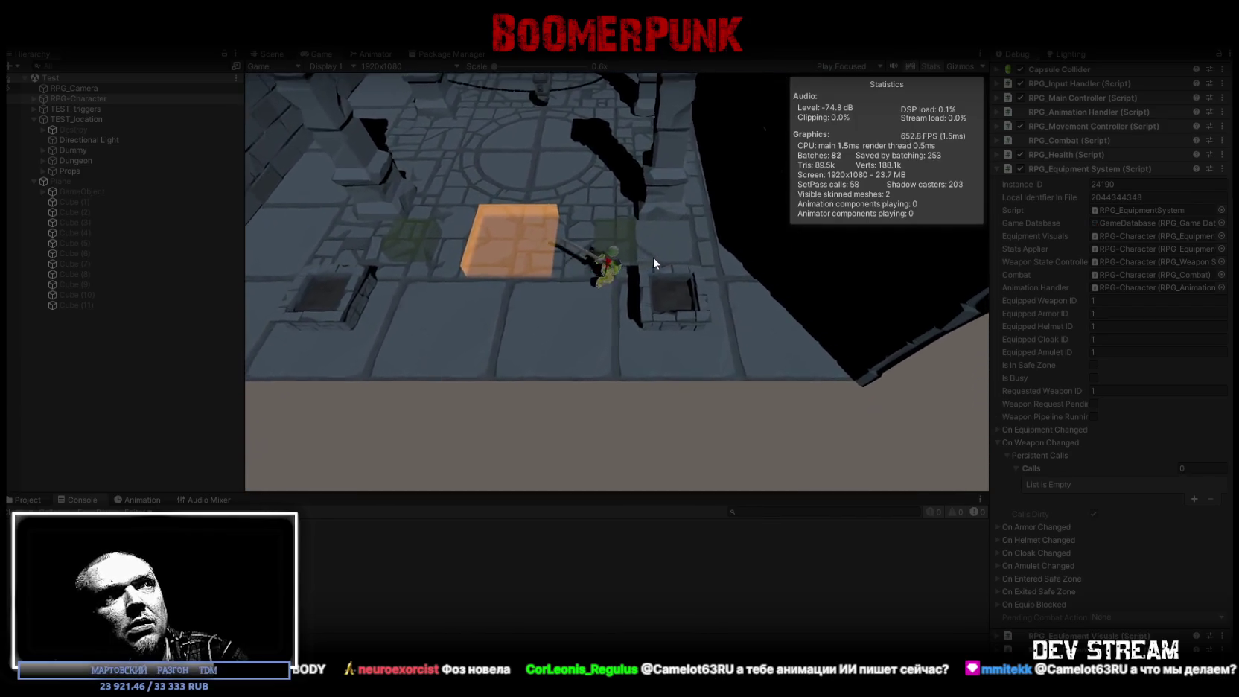
pyautogui.press('s')
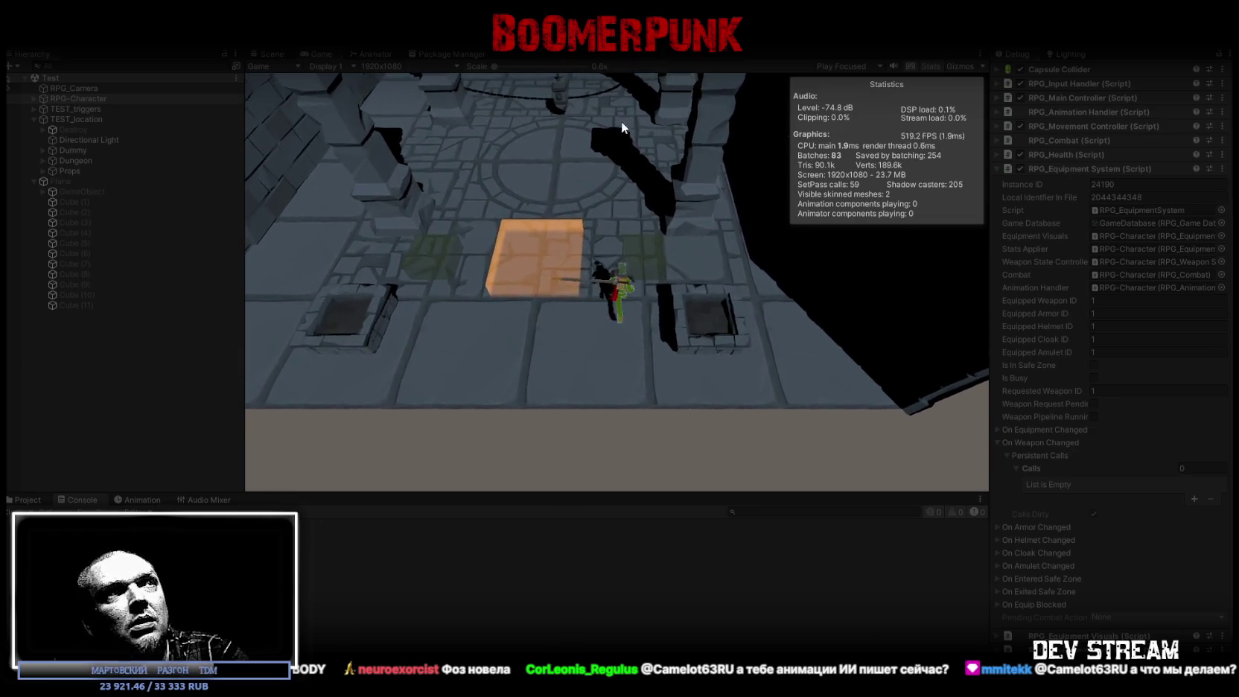
pyautogui.click(613, 129)
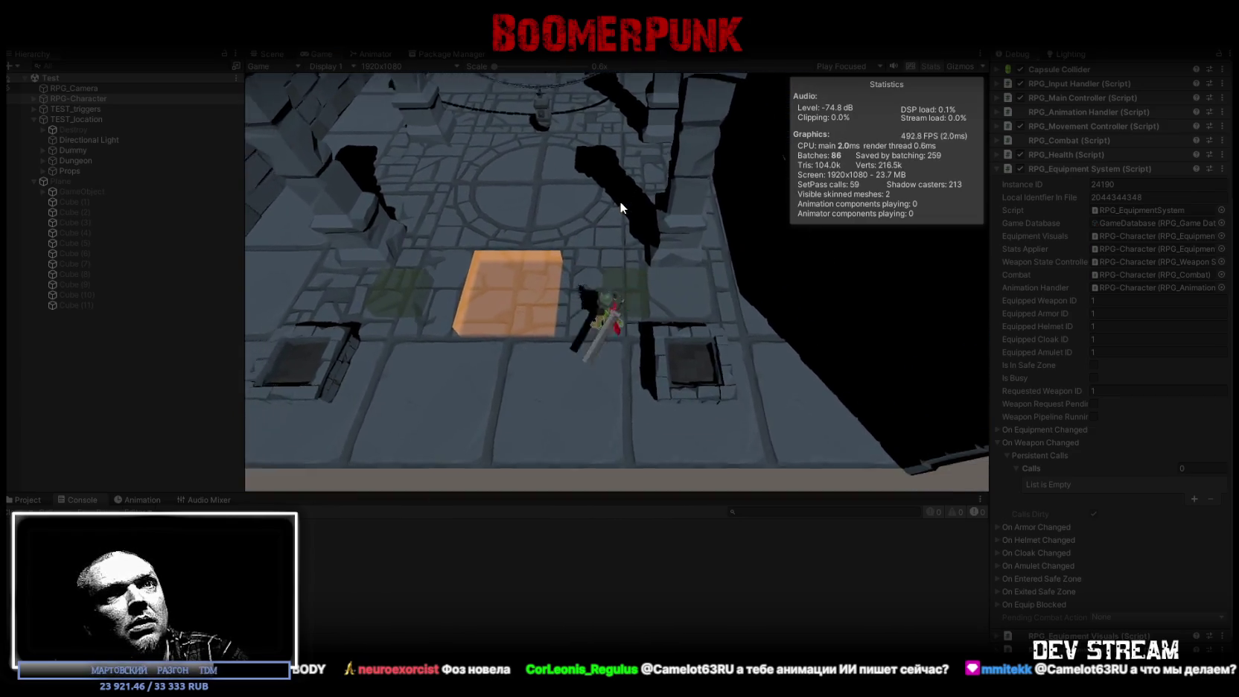
pyautogui.press('s')
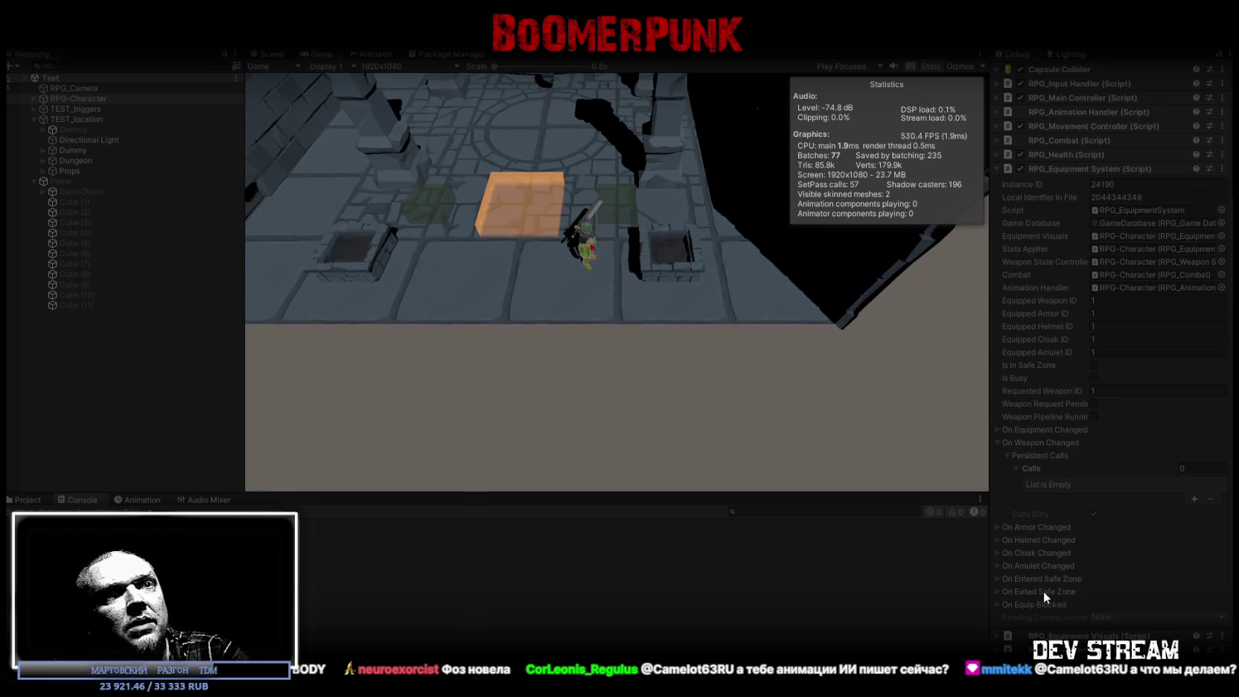
pyautogui.click(997, 591)
pyautogui.click(1008, 604)
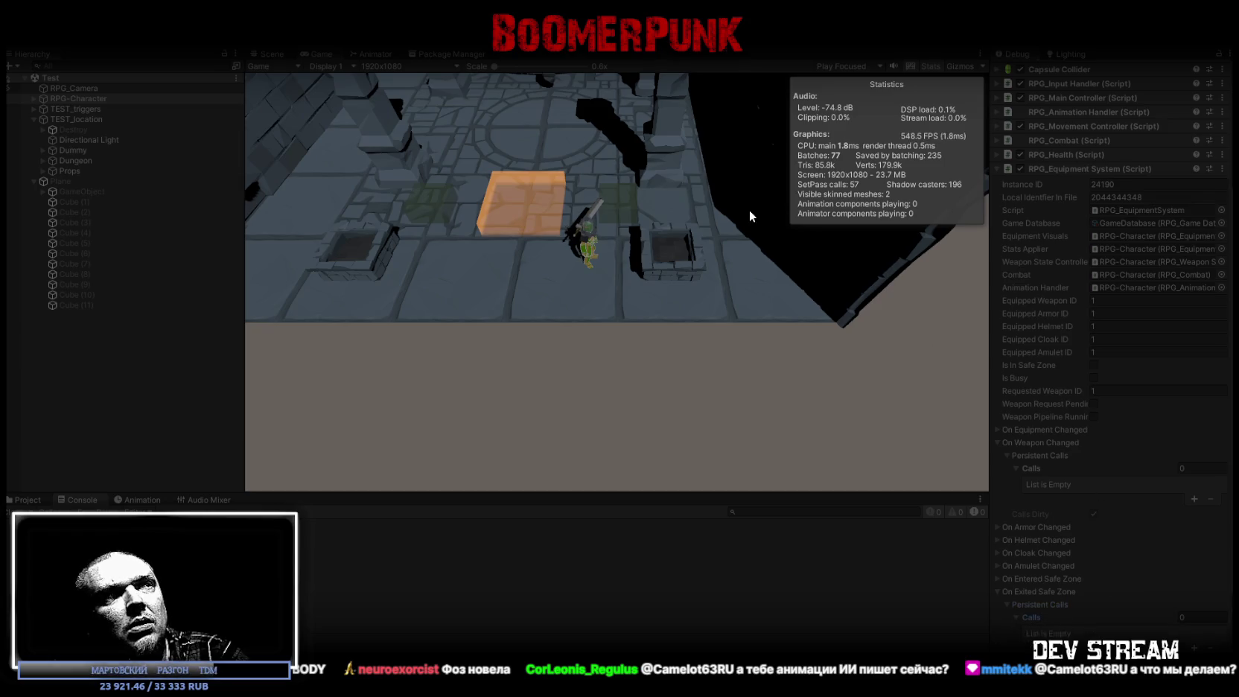
# Walk the character on and off the orange platform in several directions
pyautogui.press('a')
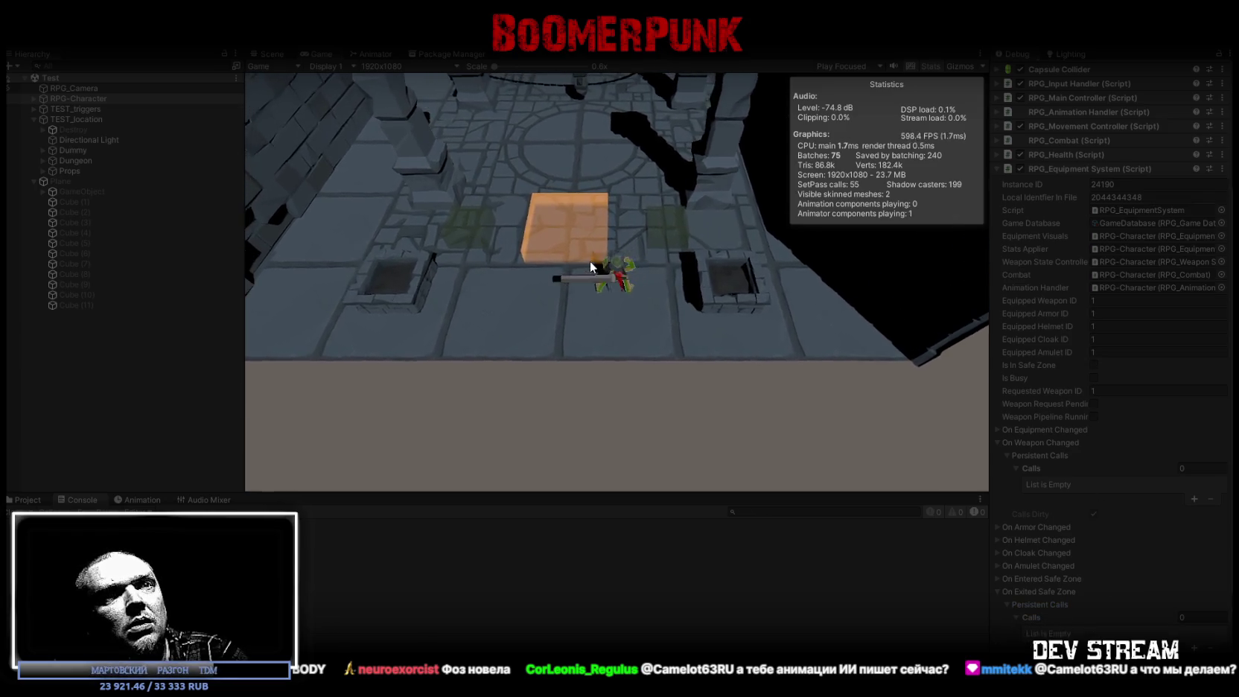
pyautogui.press('w')
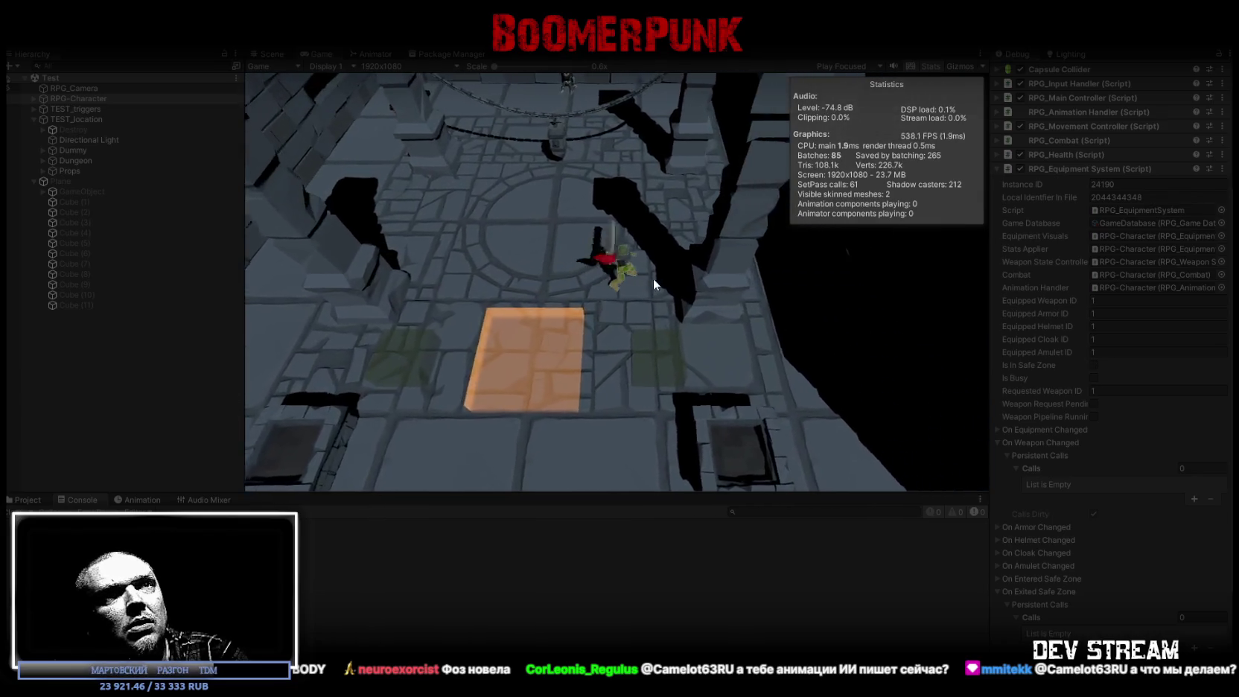
pyautogui.press('s')
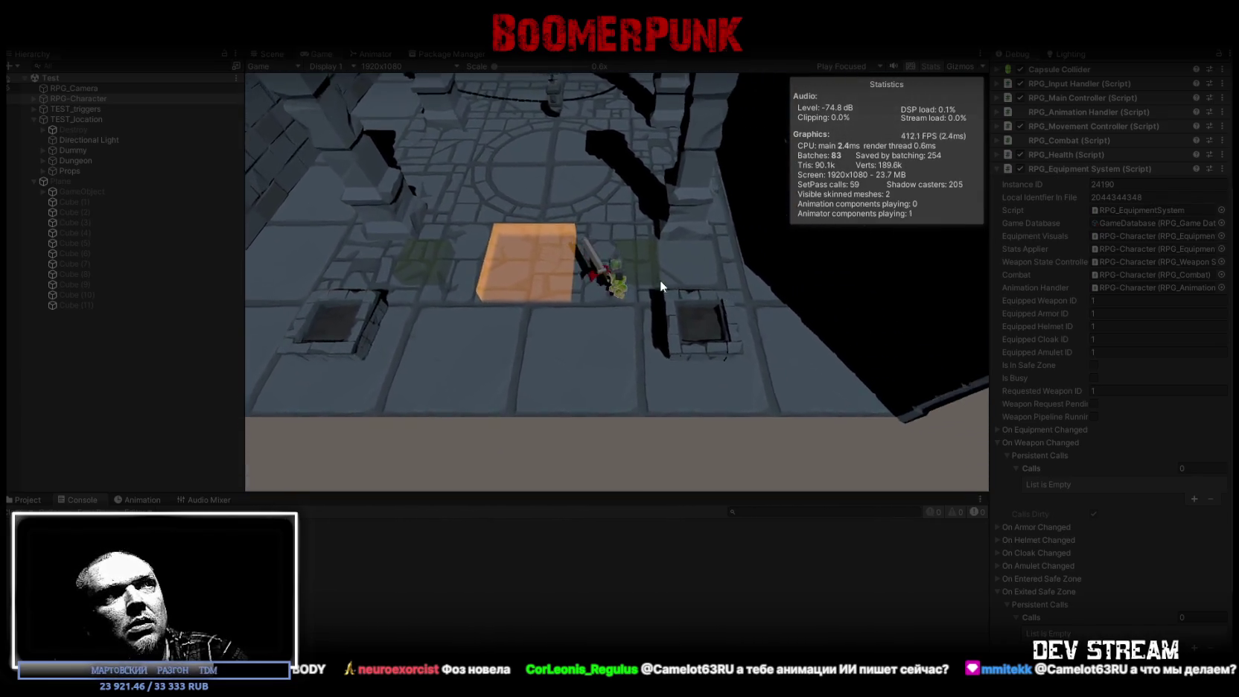
pyautogui.press('a')
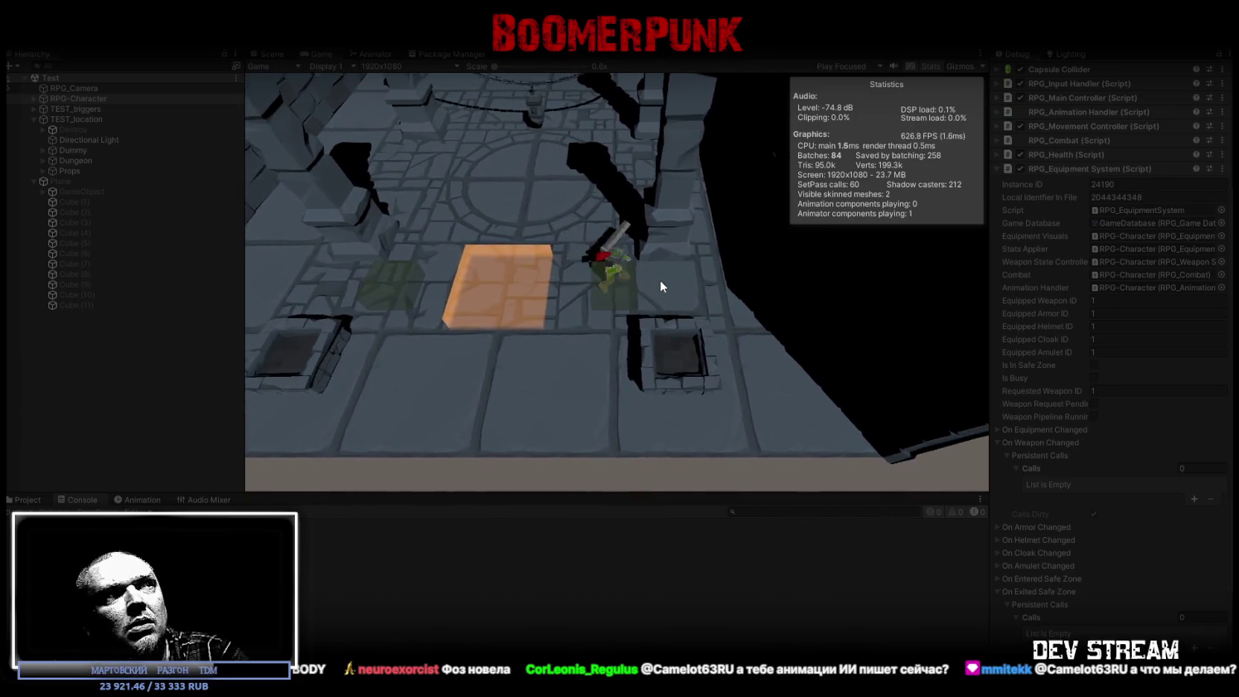
pyautogui.press('d')
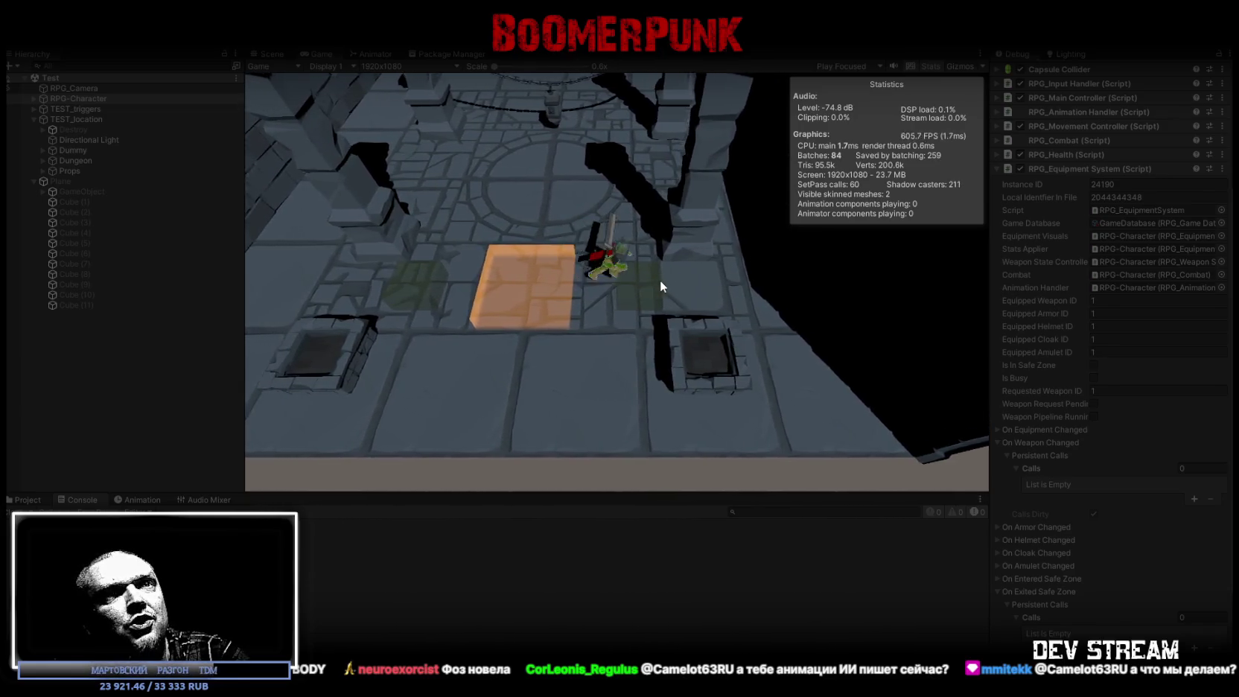
pyautogui.press('w')
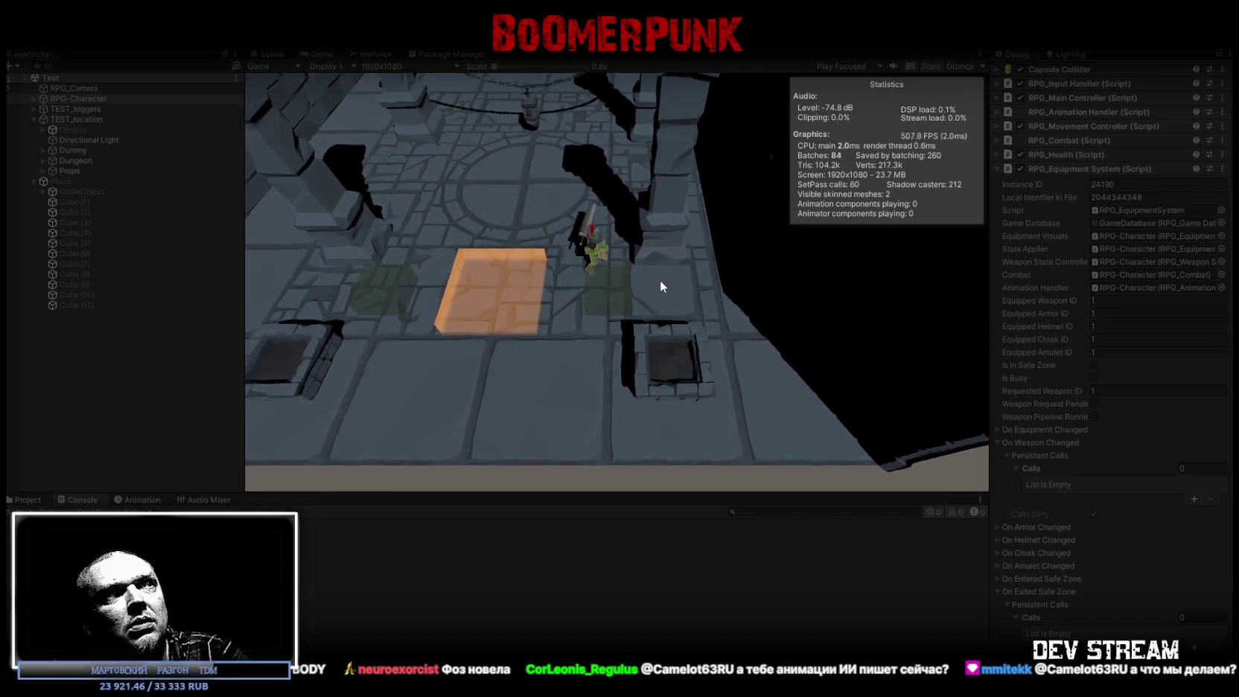
pyautogui.press('w')
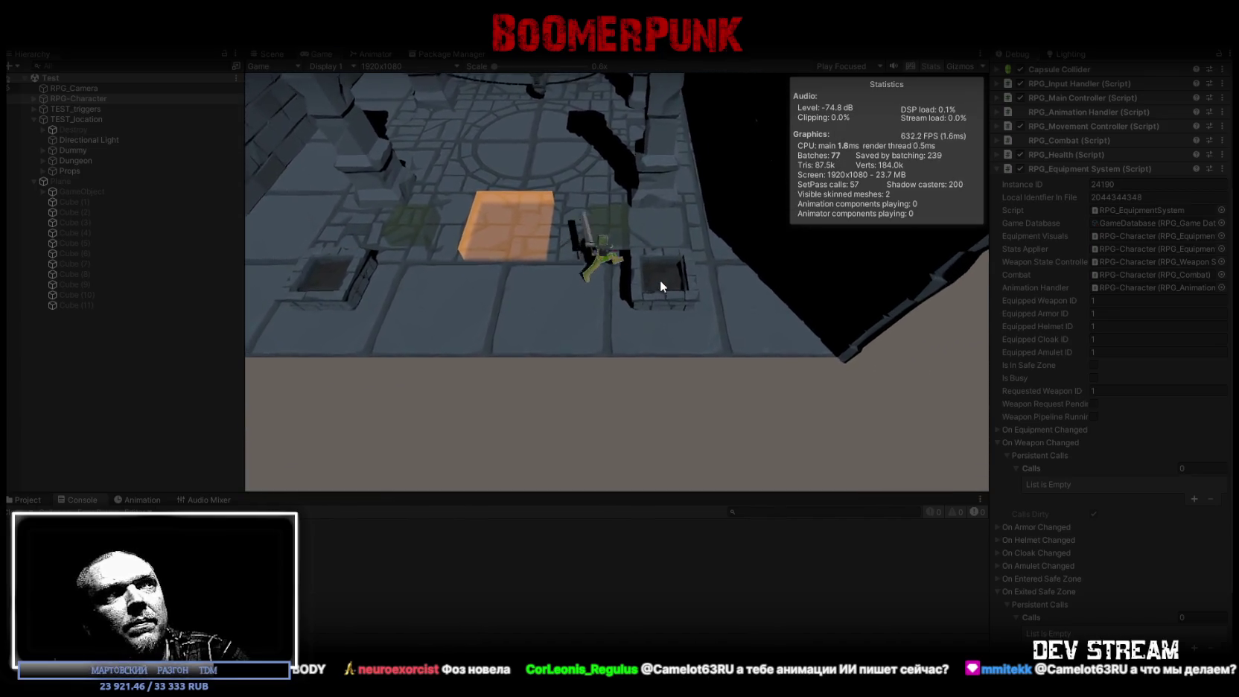
pyautogui.press('s')
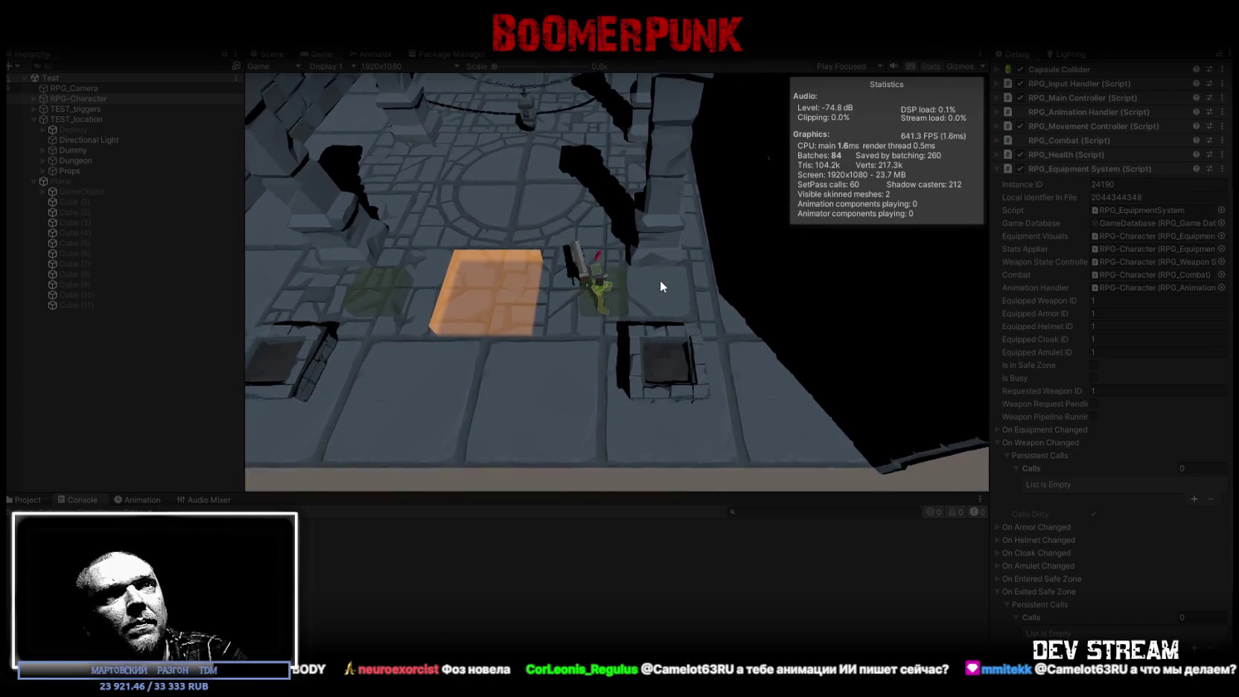
pyautogui.press('w')
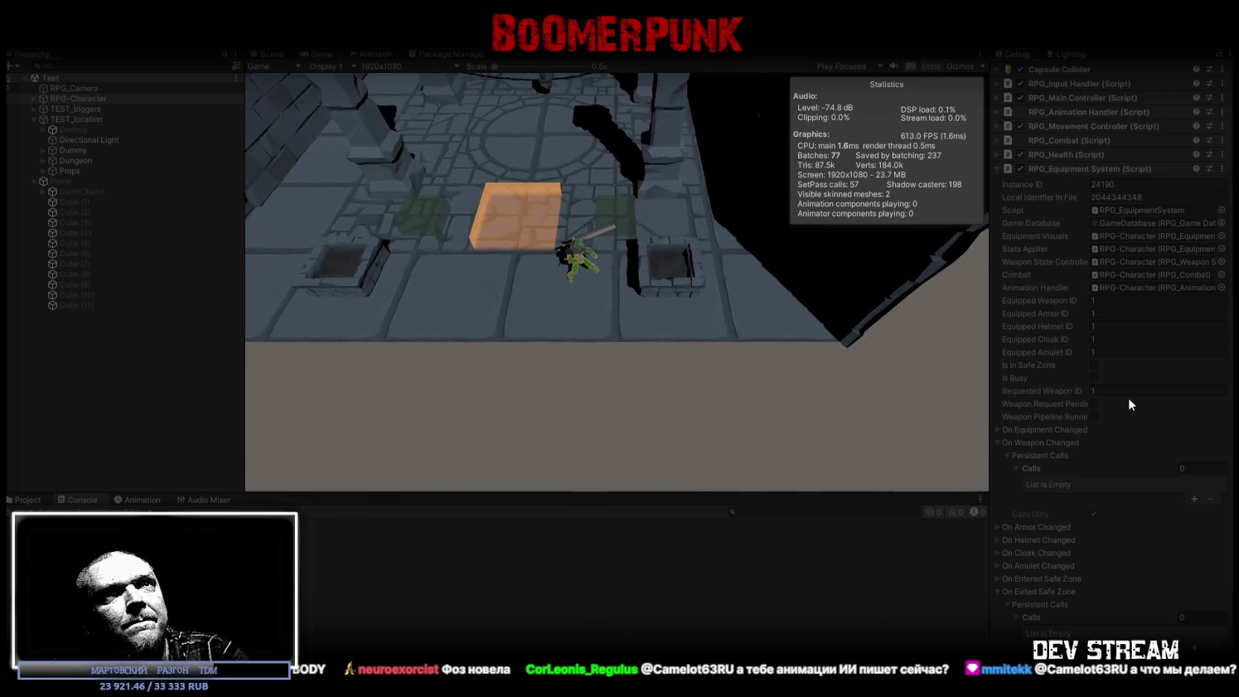
pyautogui.scroll(-3, 1162, 375)
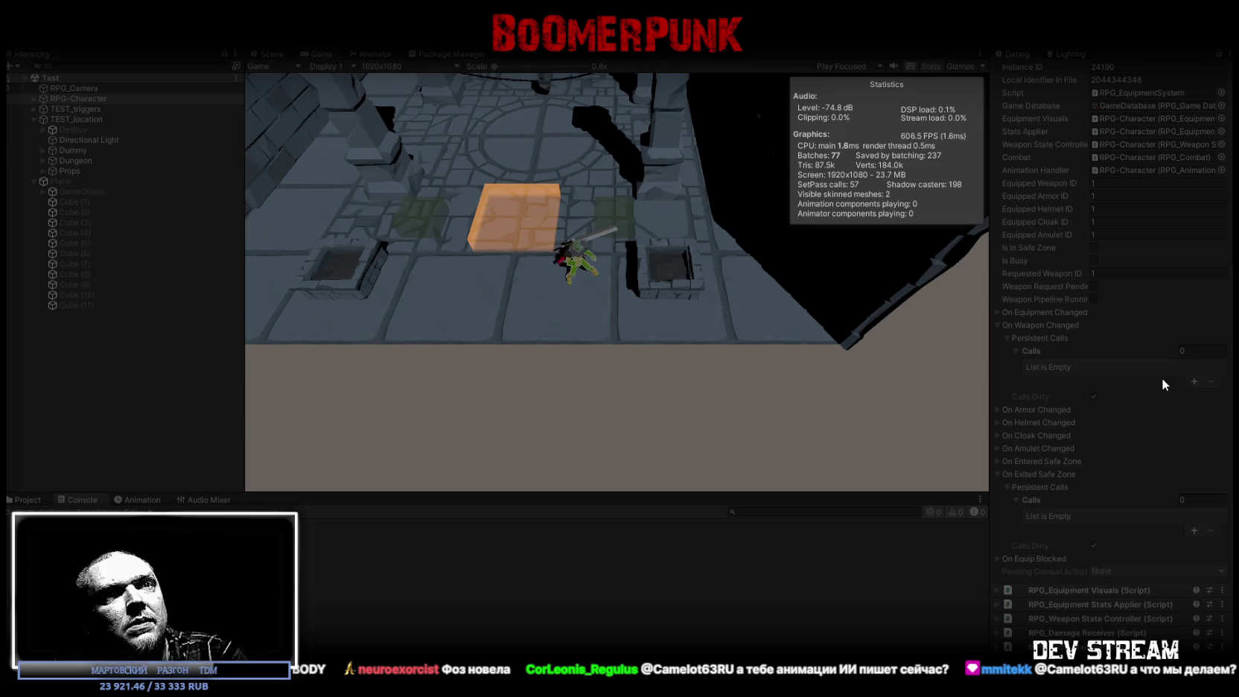
pyautogui.press('w')
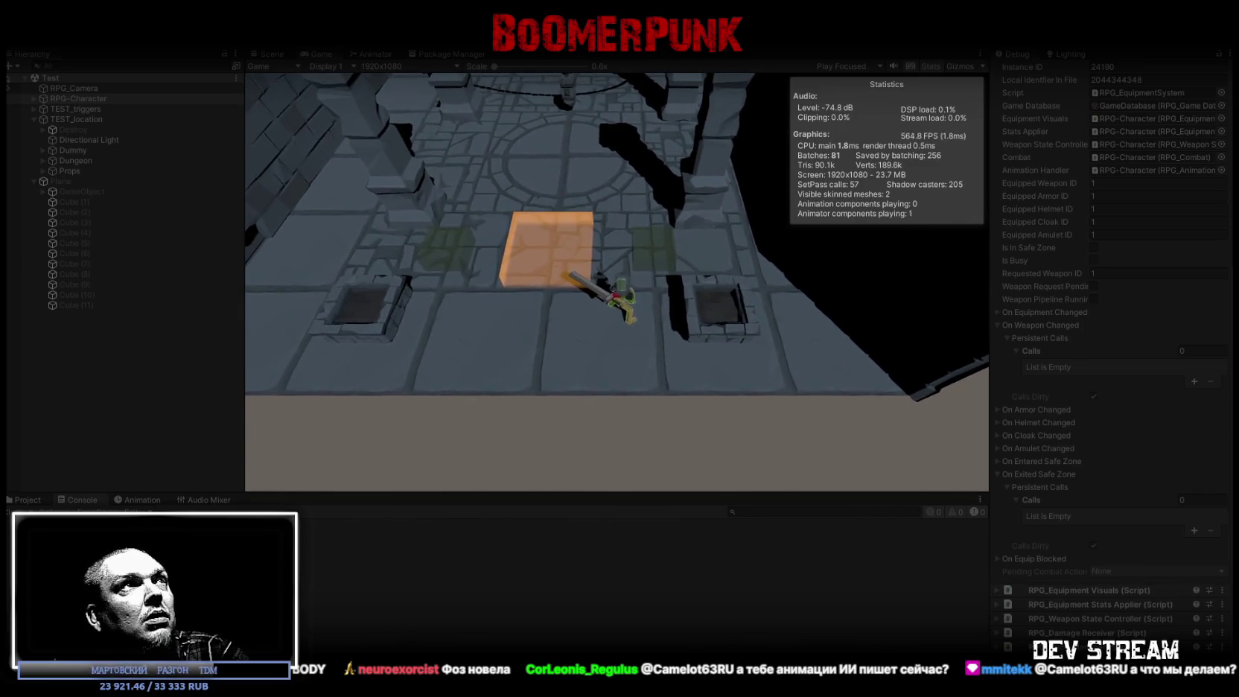
# Stop Play mode and open RPG_WeaponDatabase from the Project panel, showing its Sword entry
pyautogui.hotkey('ctrl', 'p')
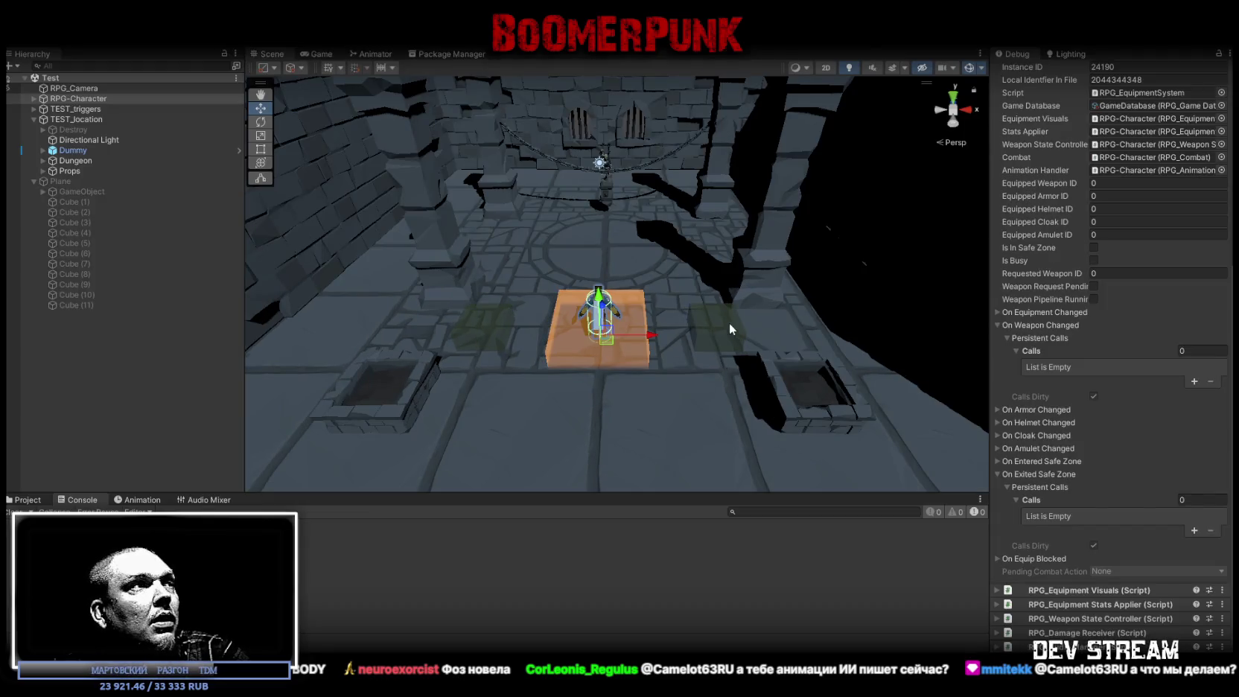
pyautogui.click(10, 501)
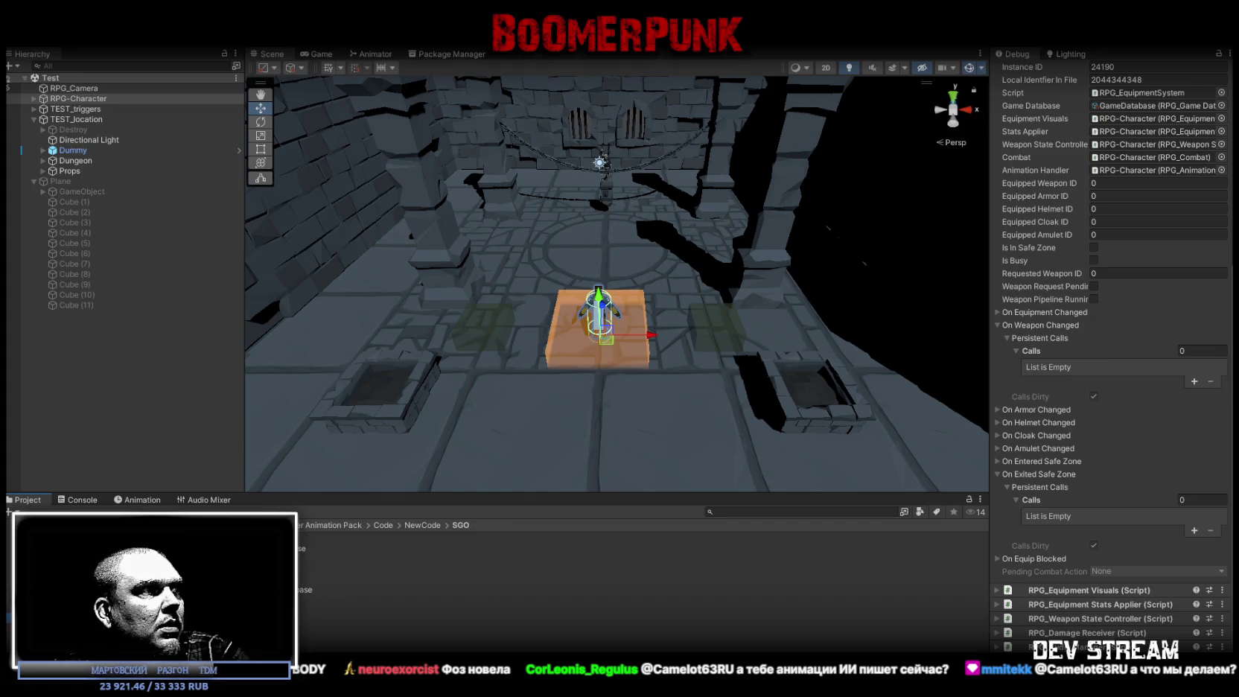
pyautogui.click(335, 609)
pyautogui.scroll(2, 1072, 223)
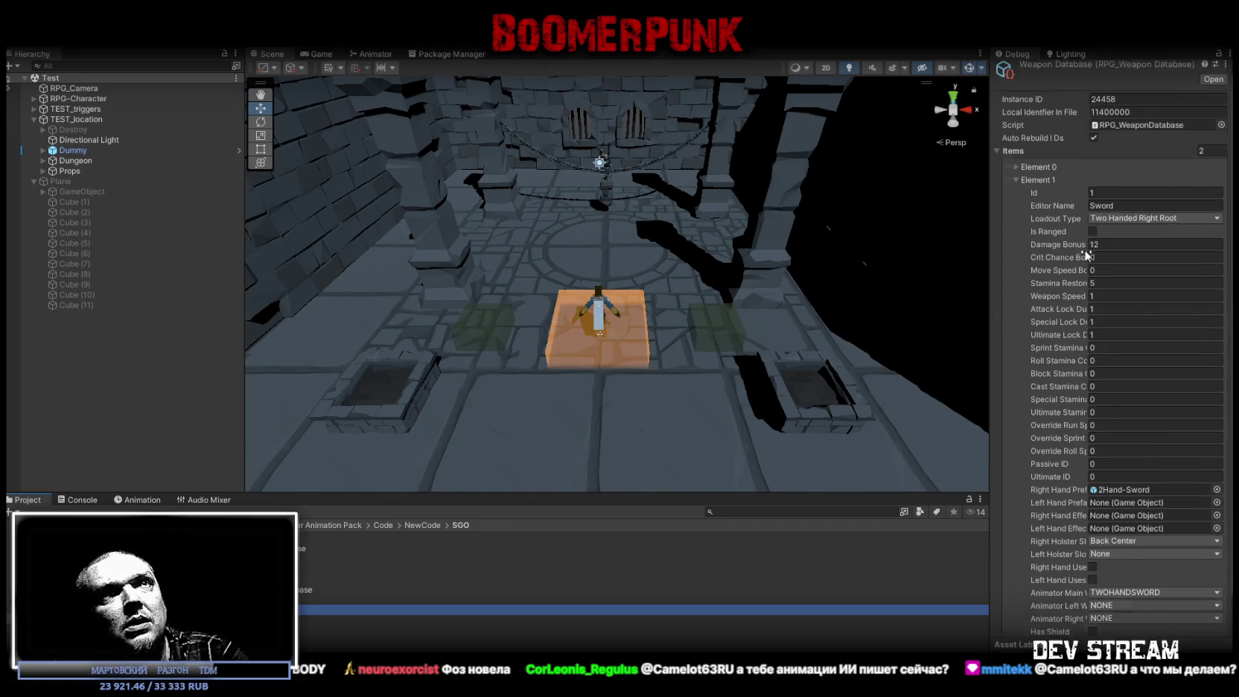
# Add a new weapon entry named Sword2, undoing an accidental rename of Sword
pyautogui.scroll(-2, 1035, 191)
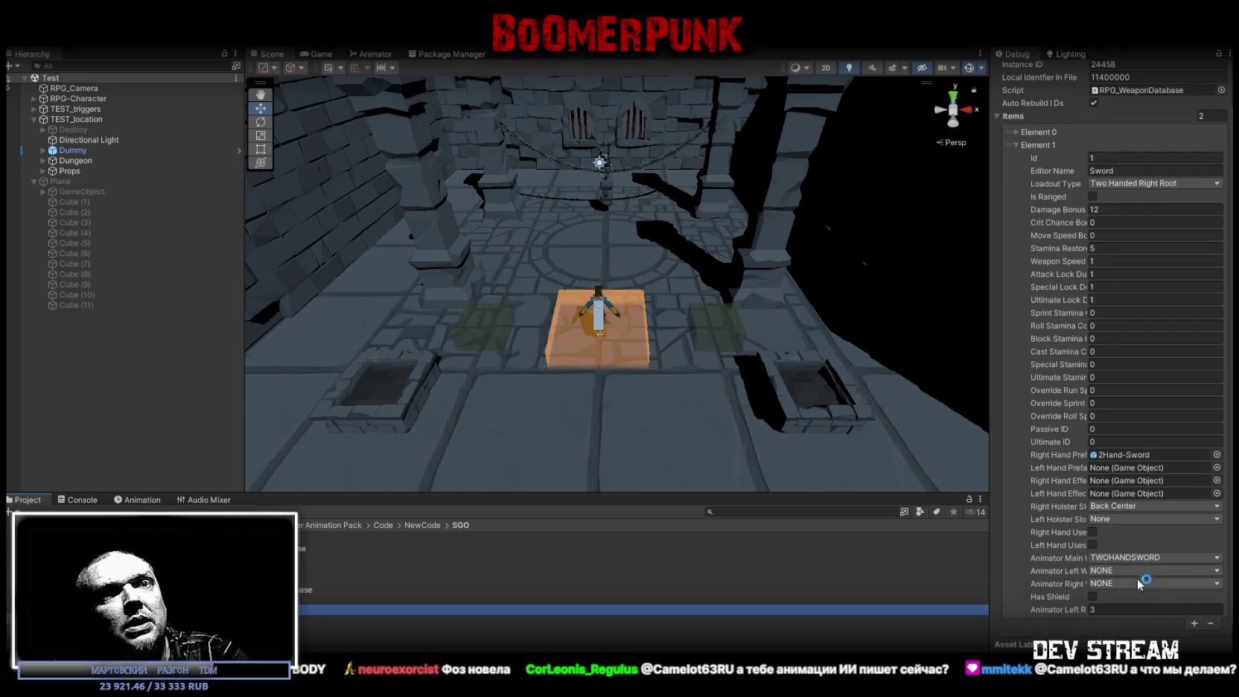
pyautogui.click(1193, 624)
pyautogui.click(1018, 624)
pyautogui.click(1125, 168)
pyautogui.write('1')
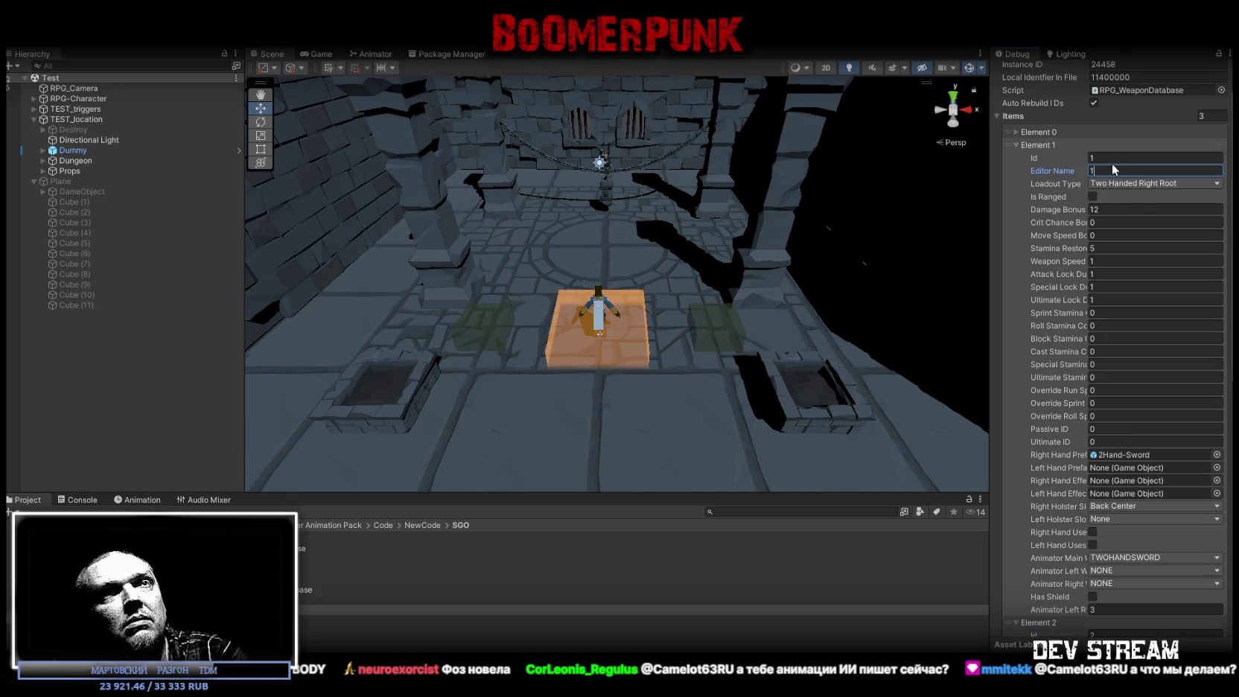
pyautogui.hotkey('ctrl', 'z')
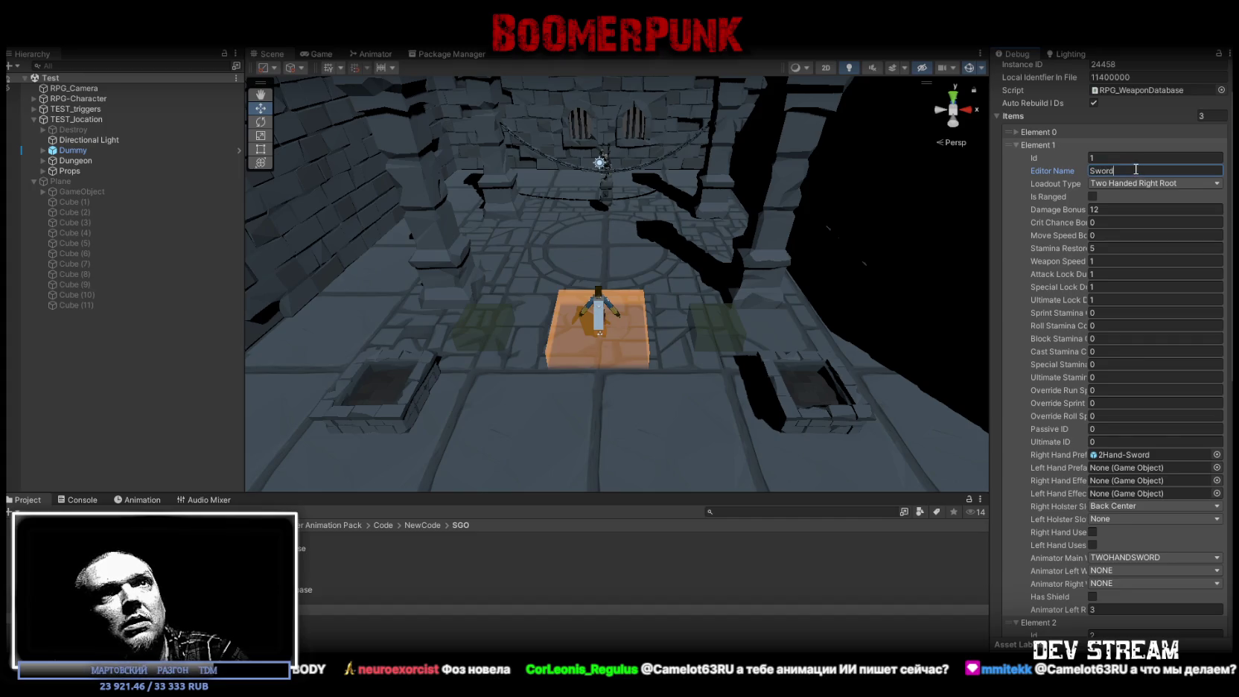
pyautogui.scroll(-5, 1117, 521)
pyautogui.click(1122, 509)
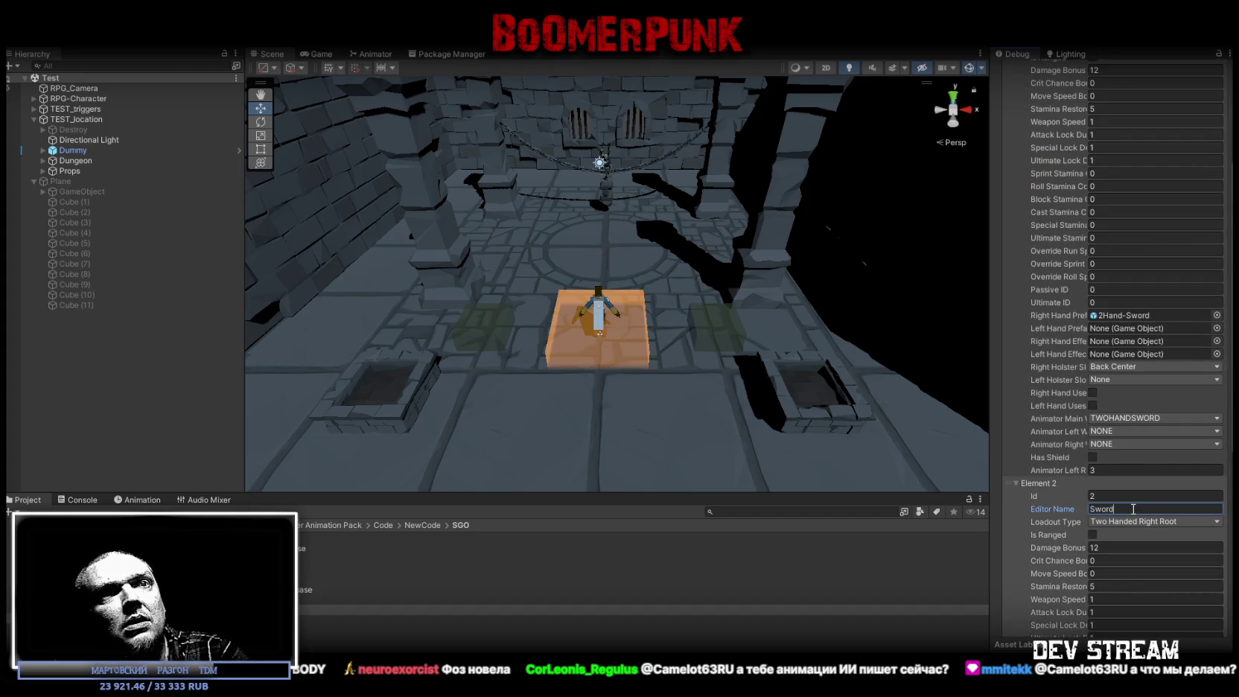
pyautogui.press('Return')
pyautogui.scroll(-10, 1155, 536)
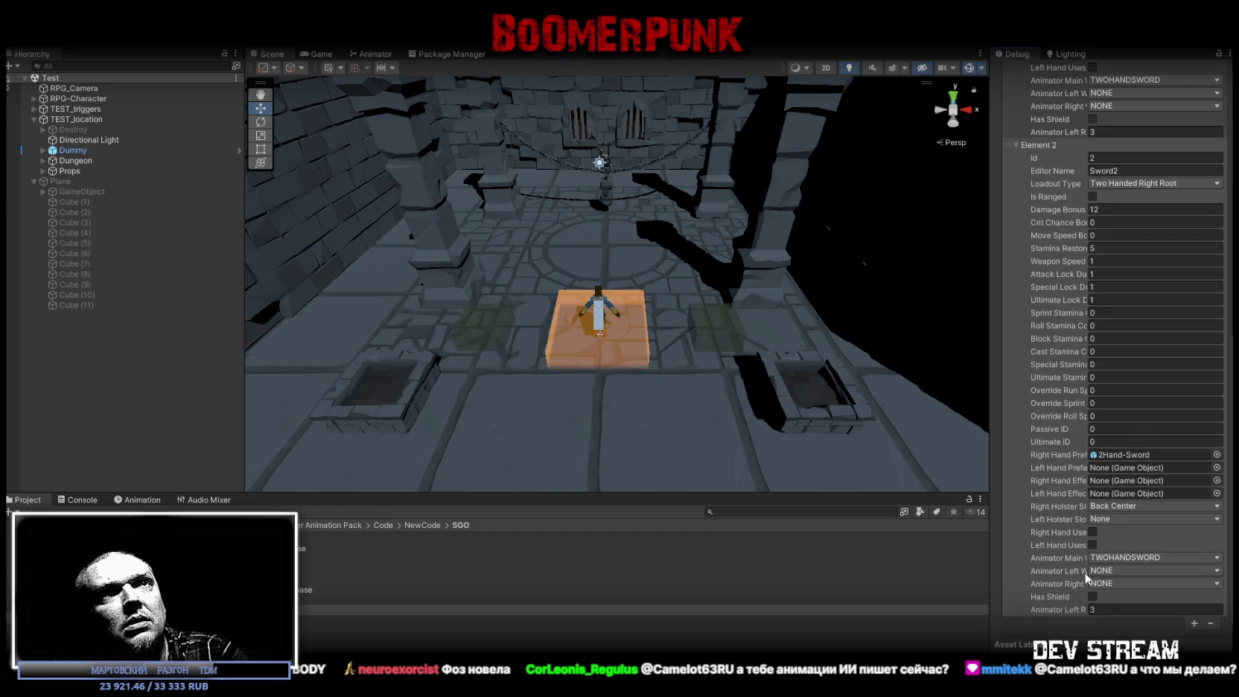
# Add another weapon entry and confirm its editor name Sword3
pyautogui.click(1195, 624)
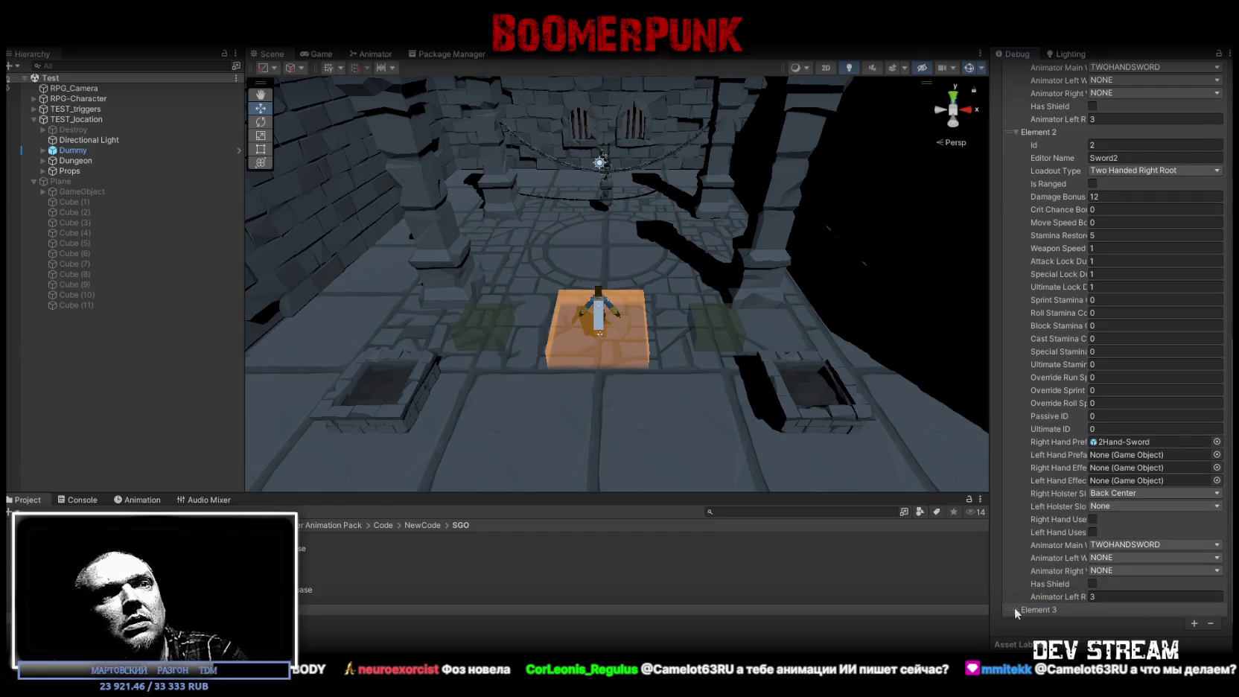
pyautogui.scroll(-8, 1122, 566)
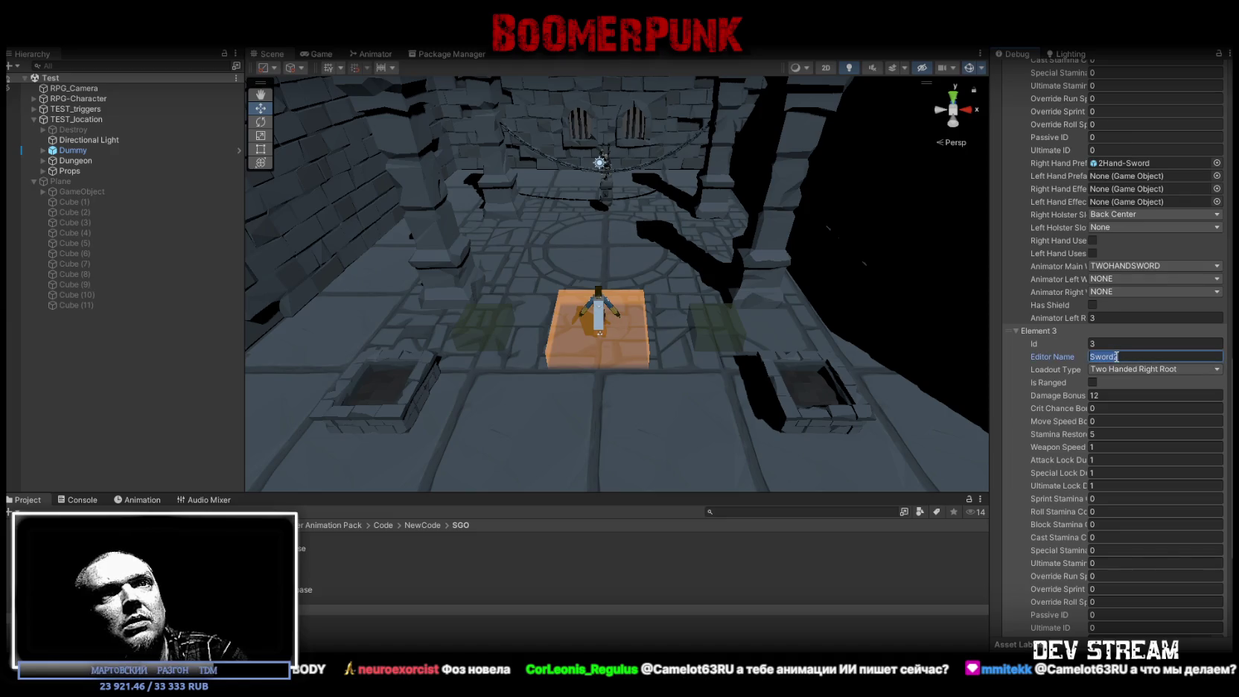
pyautogui.press('Return')
pyautogui.scroll(-5, 1146, 506)
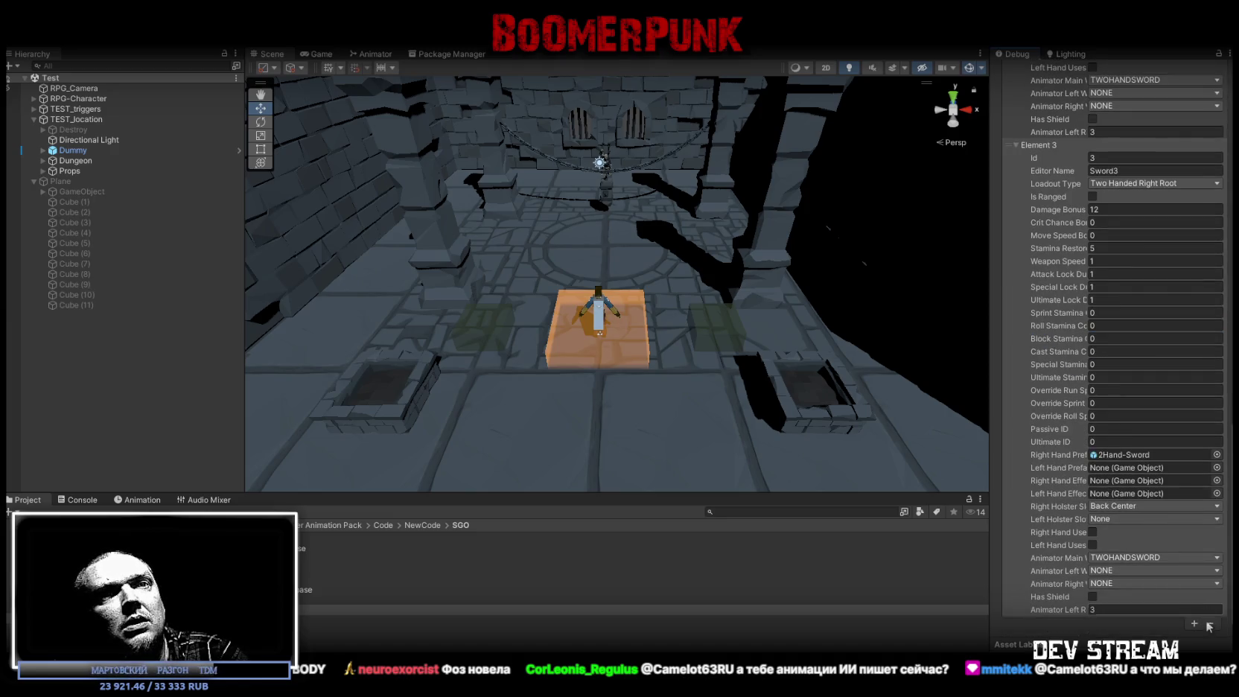
# Add Element 4 to the weapon list for Sword4 with Id 4
pyautogui.click(1194, 624)
pyautogui.click(1014, 608)
pyautogui.scroll(-12, 1052, 583)
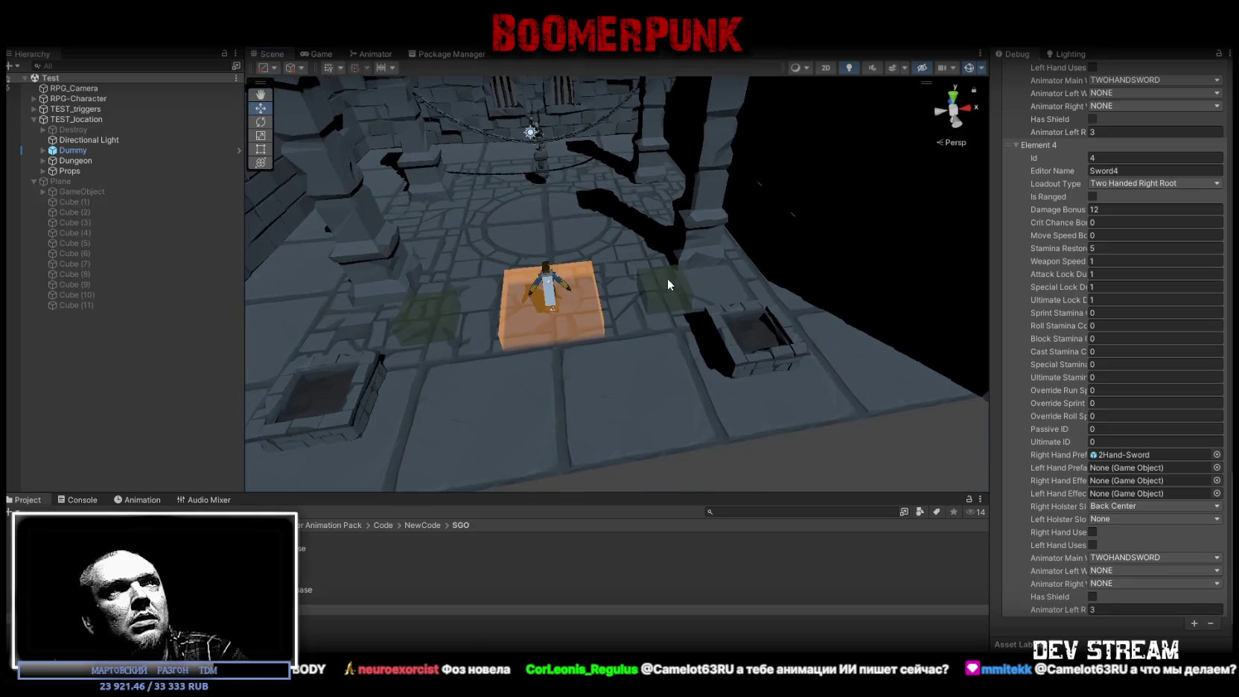
pyautogui.click(662, 253)
# Select and frame trigger Cube (3), switching the Inspector back to Normal mode
pyautogui.press('f')
pyautogui.click(629, 265)
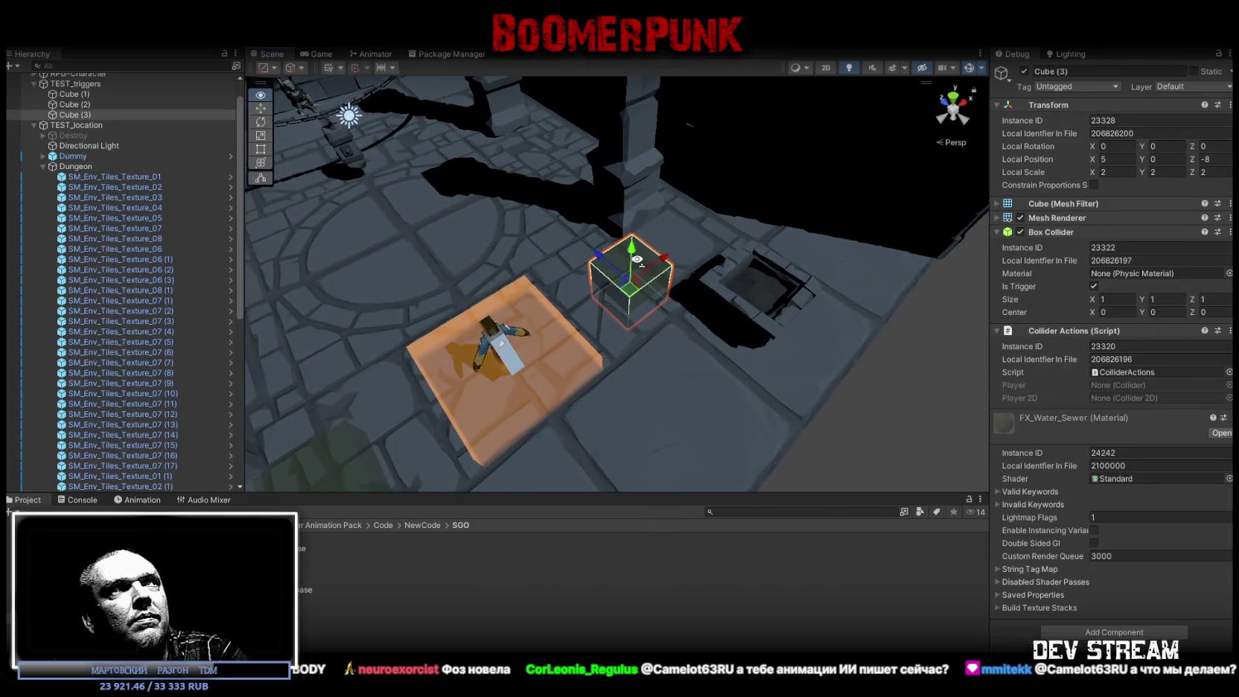
pyautogui.press('f')
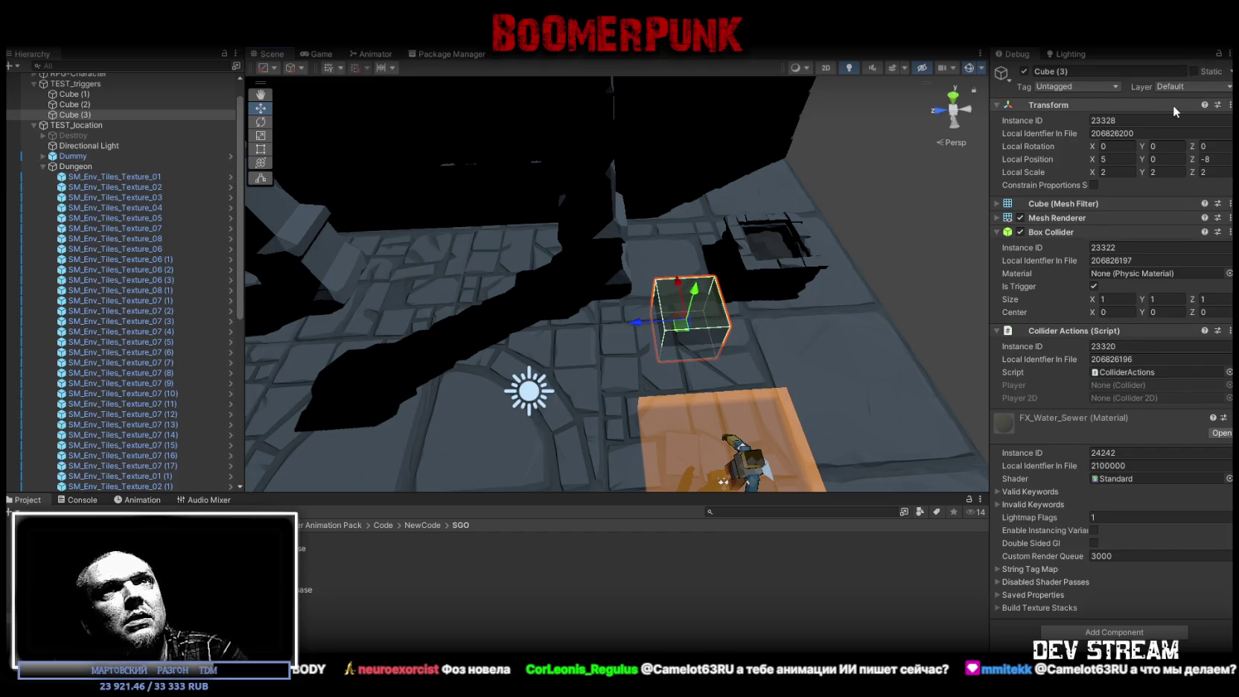
pyautogui.click(1229, 60)
pyautogui.click(1083, 103)
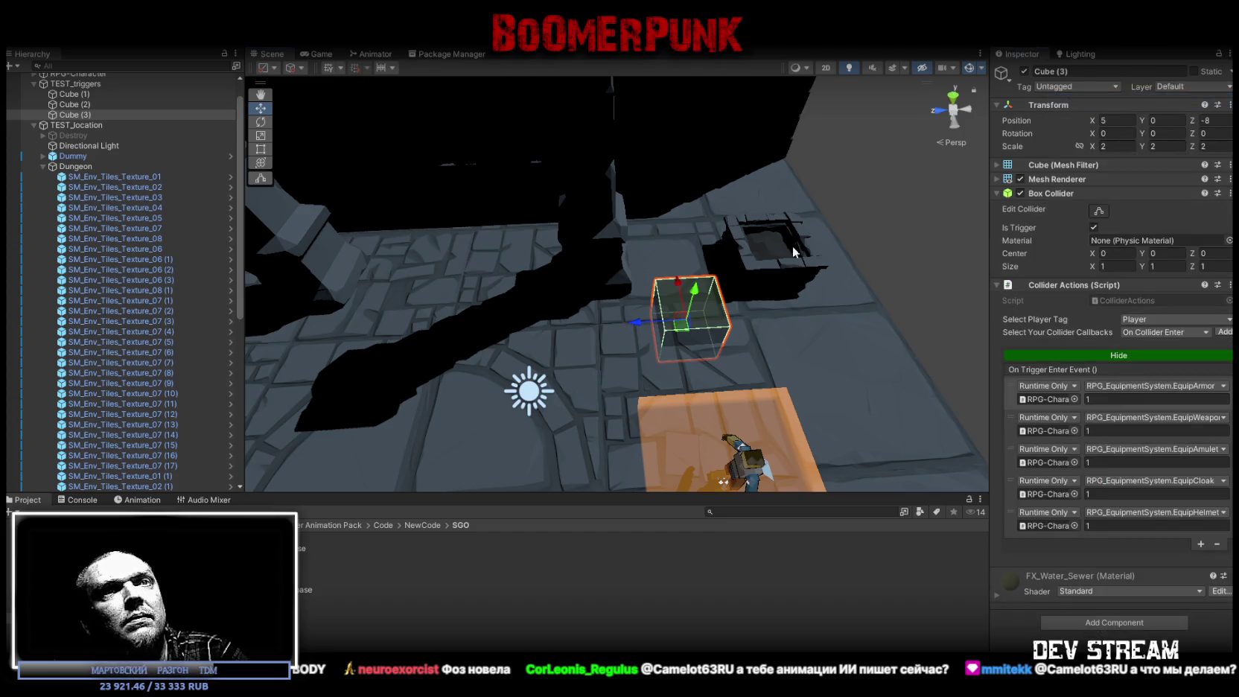
pyautogui.scroll(2, 794, 252)
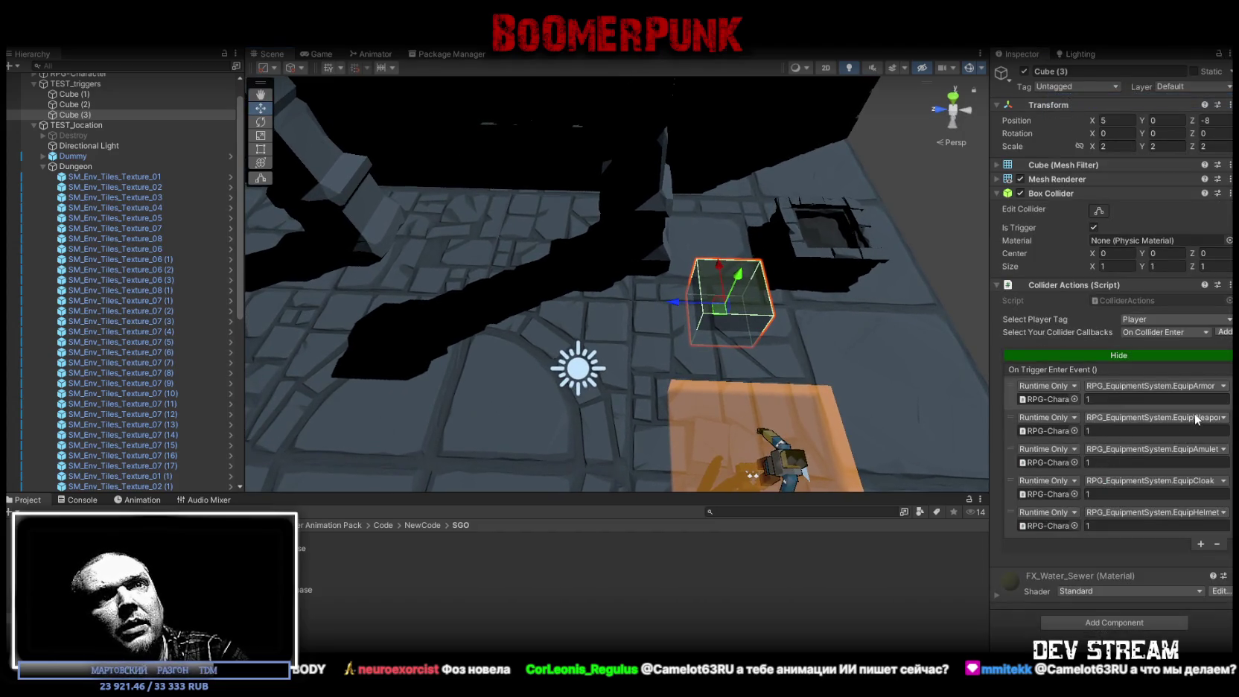
pyautogui.scroll(-1, 636, 283)
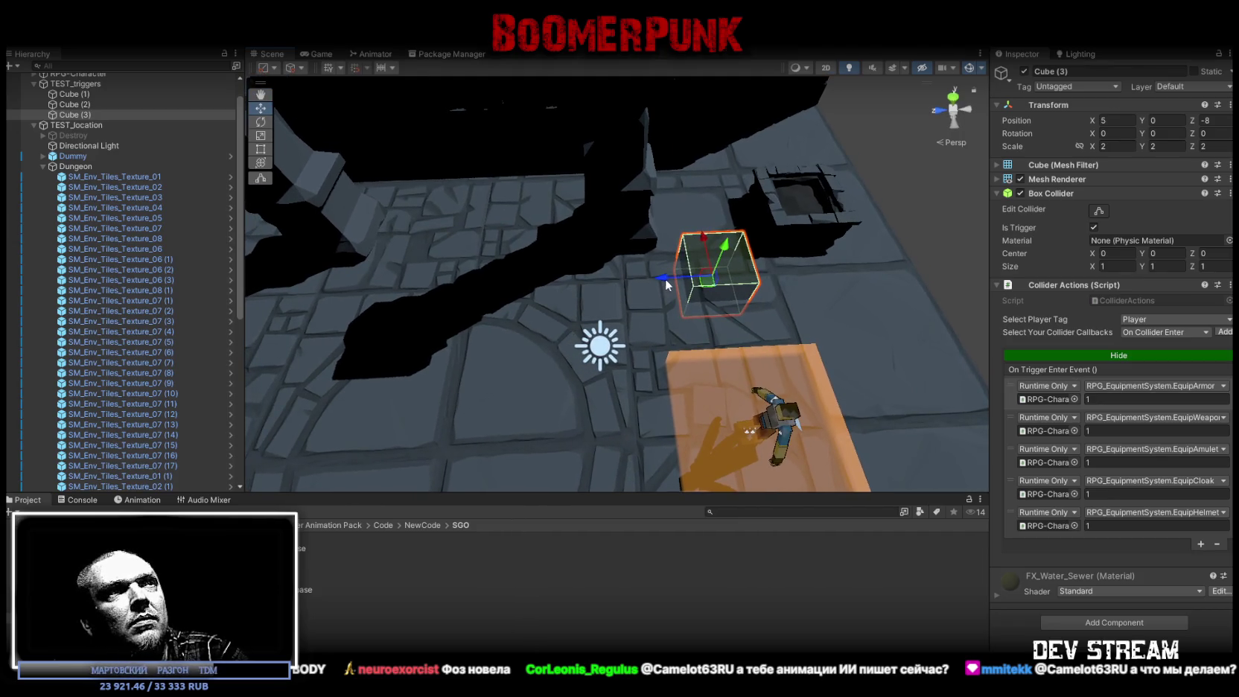
# Duplicate the cube twice along the floor, with EquipWeapon arguments 2 and 3
pyautogui.hotkey('ctrl', 'd')
pyautogui.moveTo(668, 278); pyautogui.dragTo(543, 283)
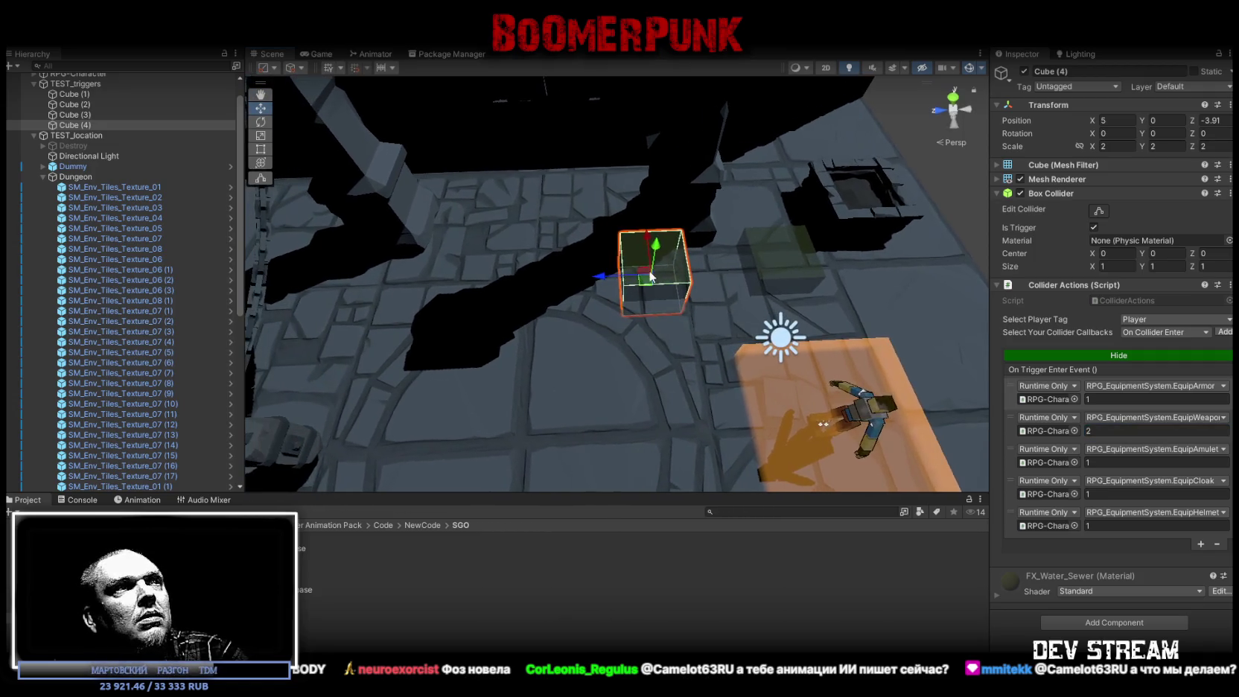
pyautogui.hotkey('ctrl', 'd')
pyautogui.moveTo(606, 279); pyautogui.dragTo(495, 280)
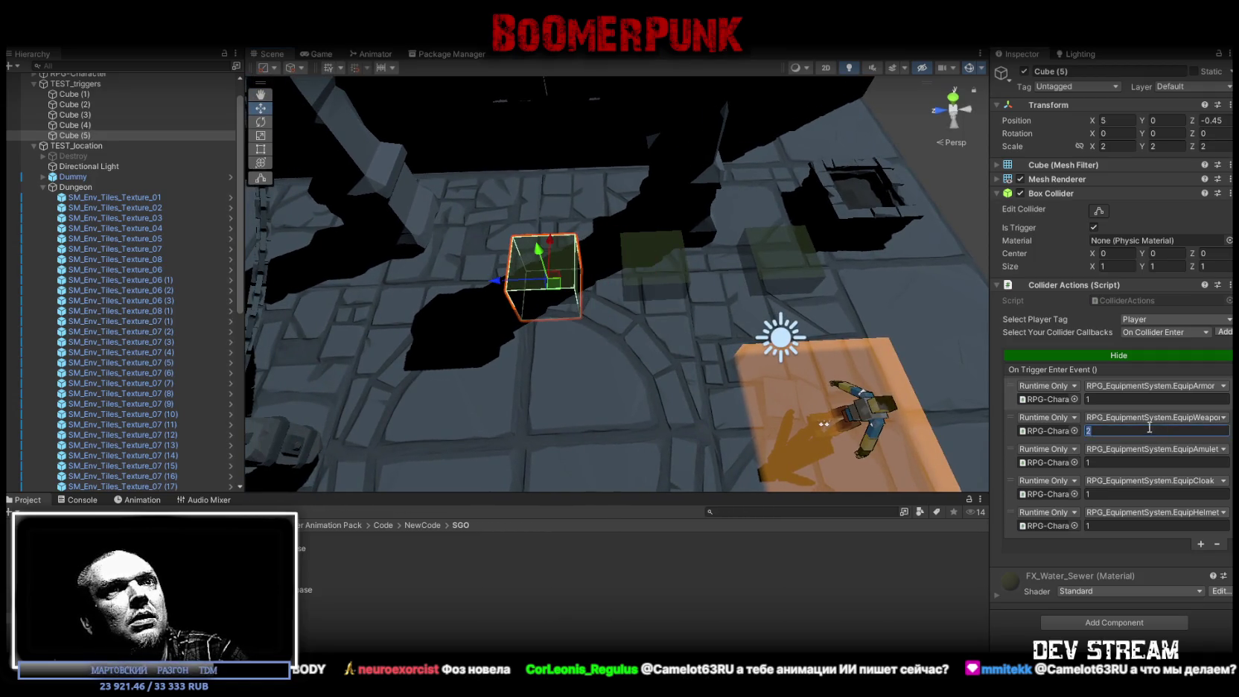
pyautogui.write('3')
pyautogui.press('Return')
pyautogui.scroll(5, 600, 308)
# Add a third cube copy further along the floor that equips weapon 4
pyautogui.hotkey('ctrl', 'd')
pyautogui.moveTo(551, 280); pyautogui.dragTo(425, 281)
pyautogui.write('4')
pyautogui.press('Return')
pyautogui.moveTo(476, 312); pyautogui.dragTo(445, 292)
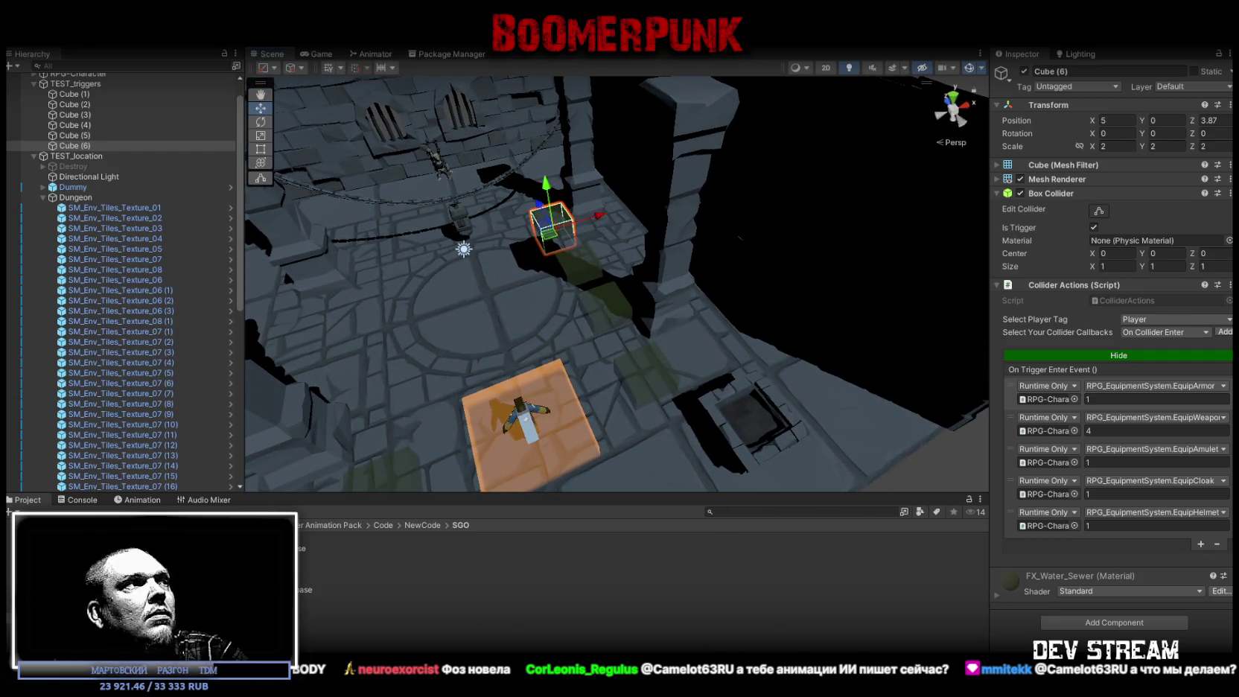
pyautogui.scroll(1, 97, 104)
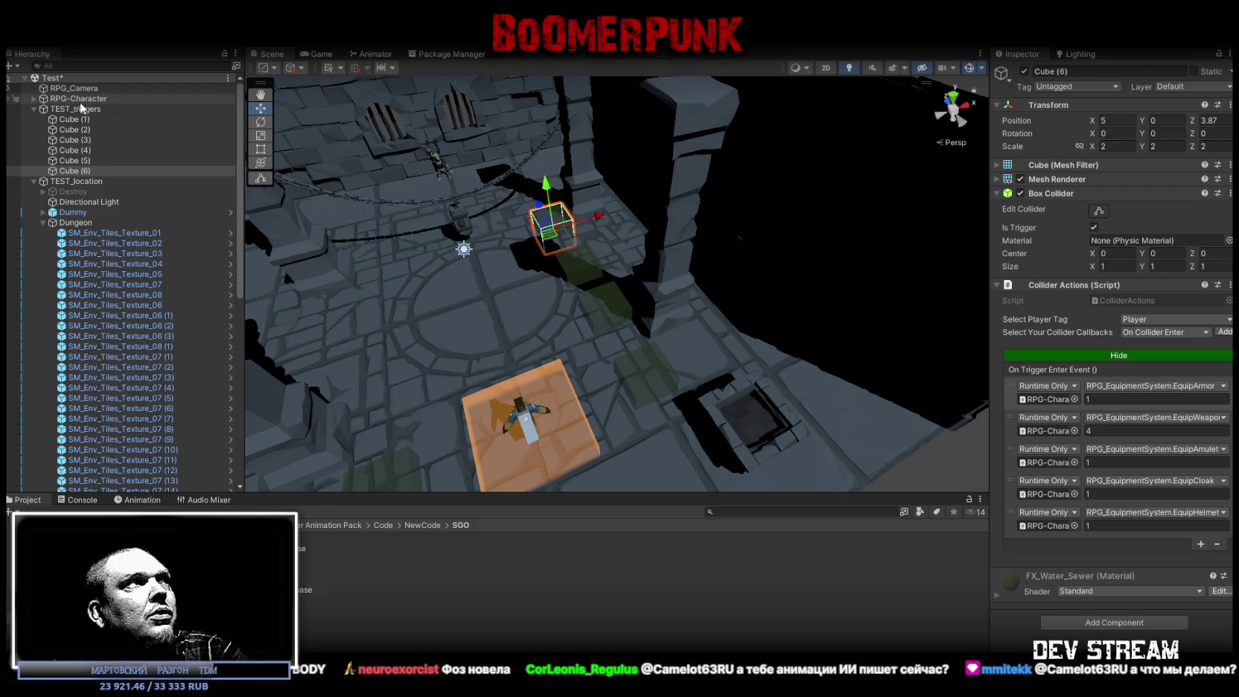
# Select RPG-Character and show its RPG_Equipment System component with RPG_Health collapsed
pyautogui.click(80, 99)
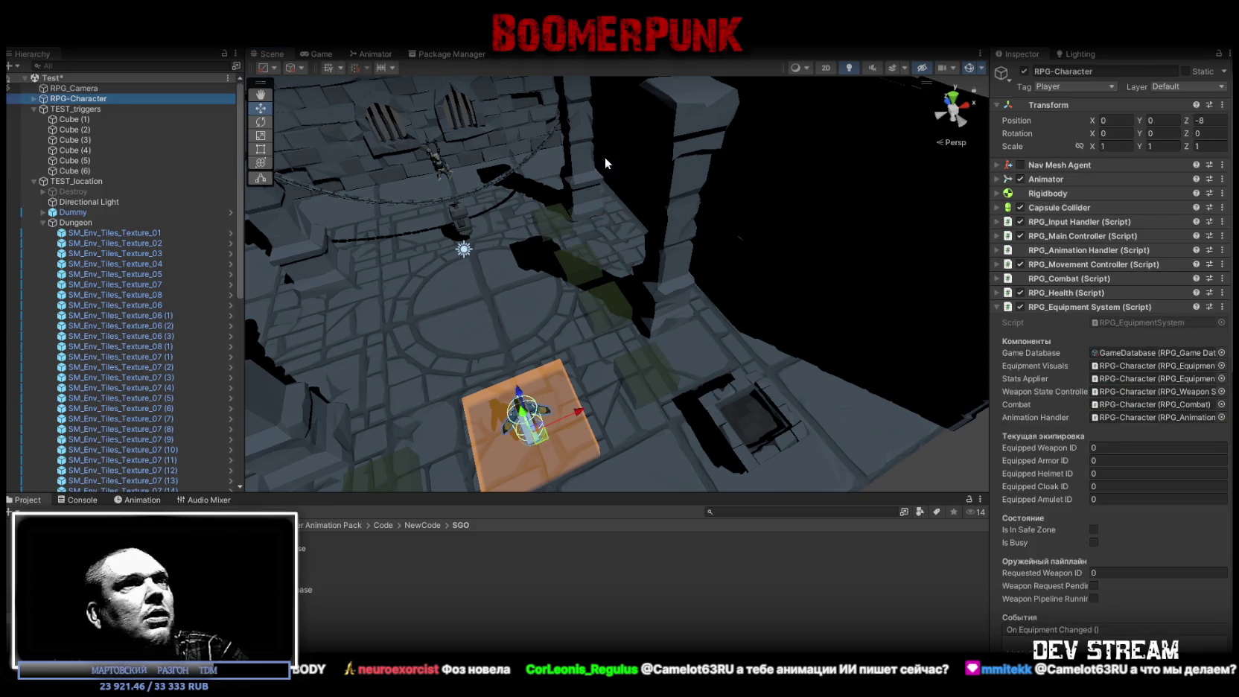
pyautogui.click(998, 308)
pyautogui.click(998, 293)
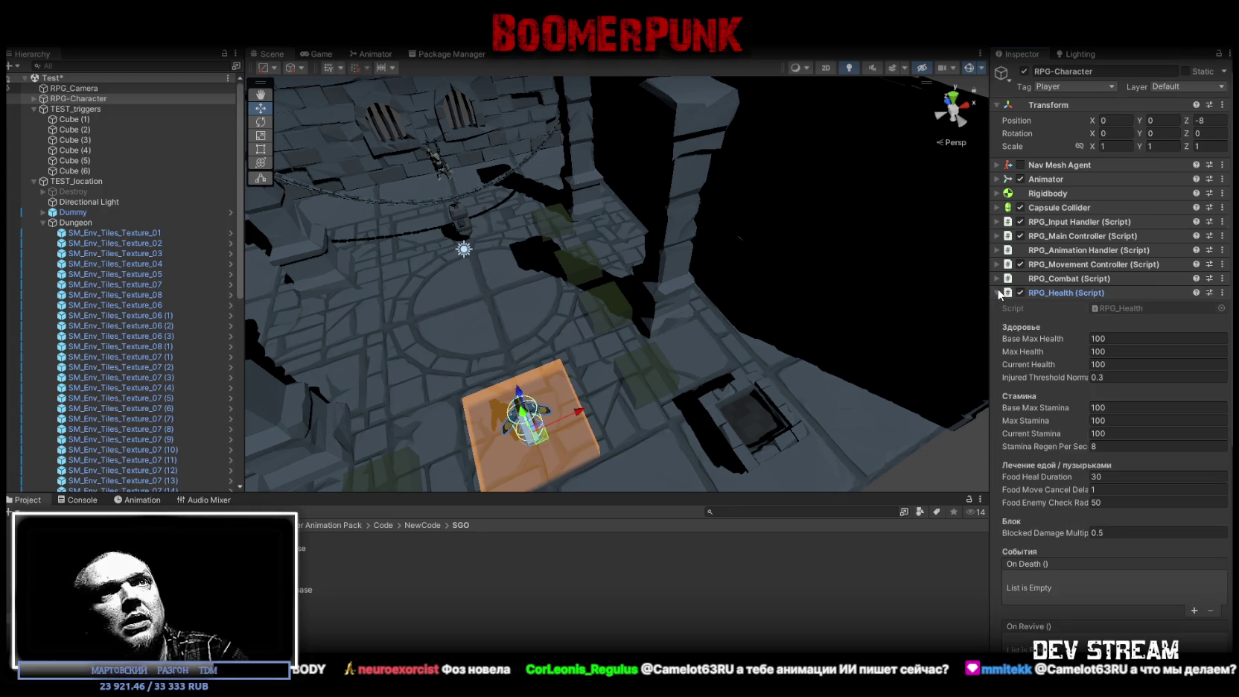
pyautogui.click(998, 294)
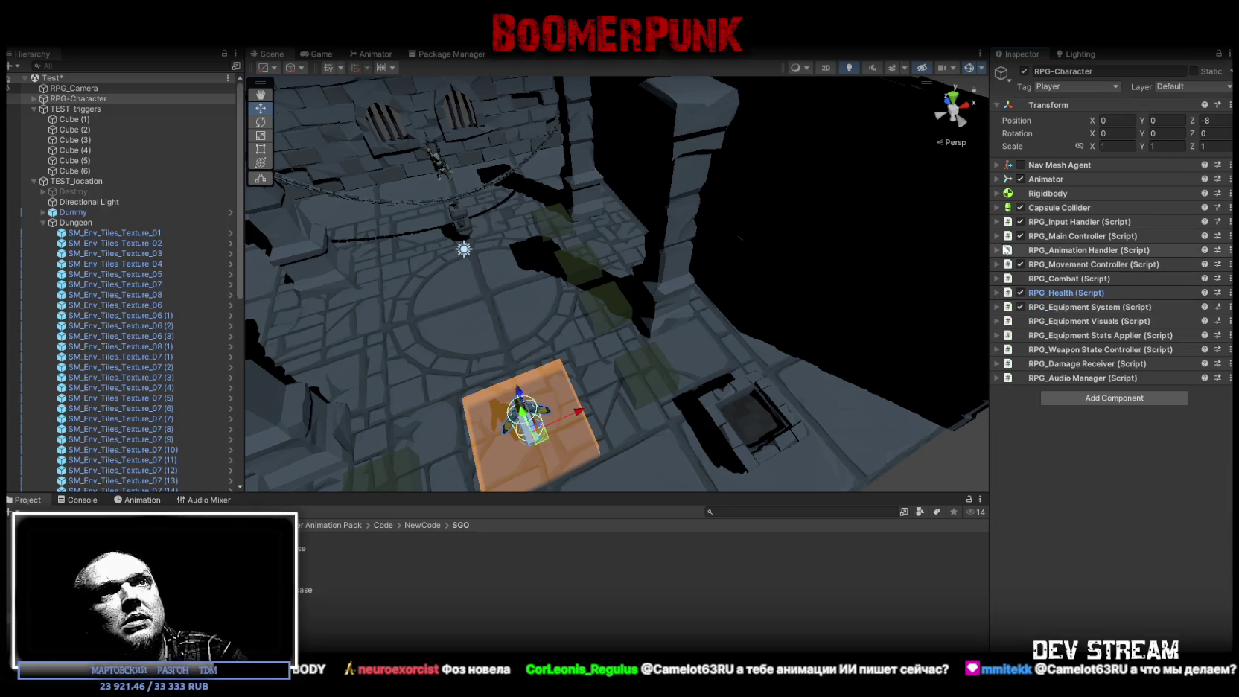
pyautogui.click(997, 306)
pyautogui.scroll(-1, 1117, 453)
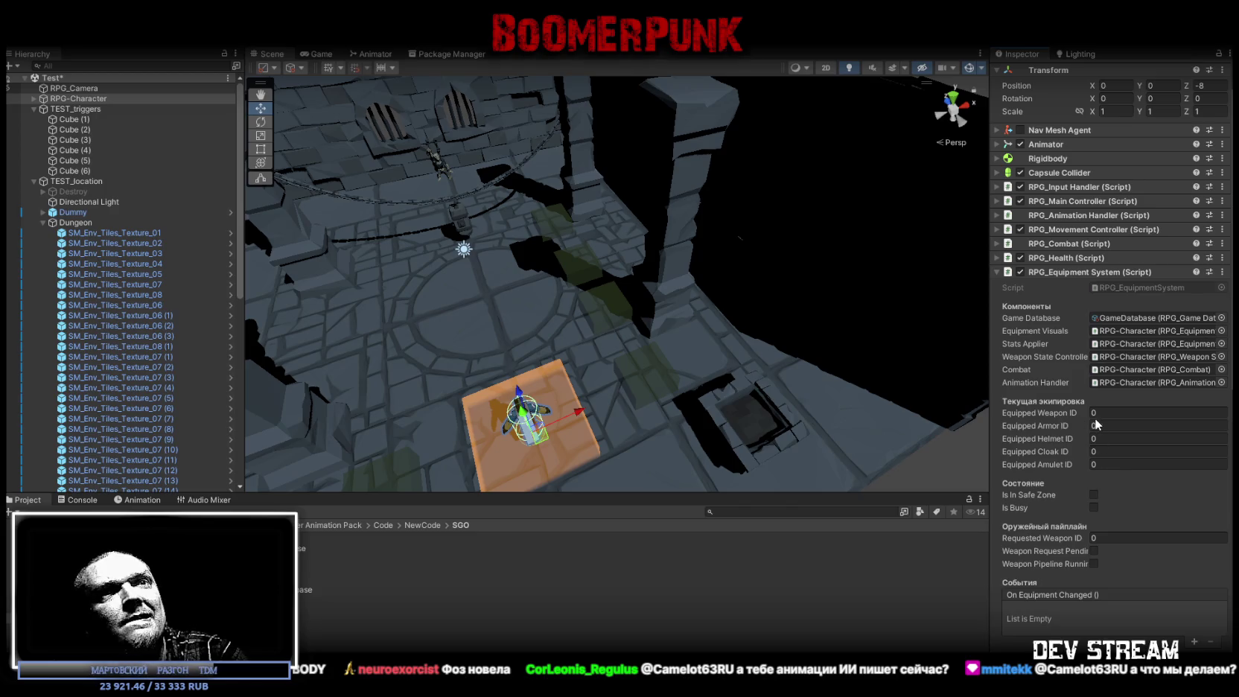
pyautogui.moveTo(618, 290)
pyautogui.mouseDown()
pyautogui.moveTo(639, 276)
pyautogui.moveTo(644, 91)
pyautogui.mouseUp()
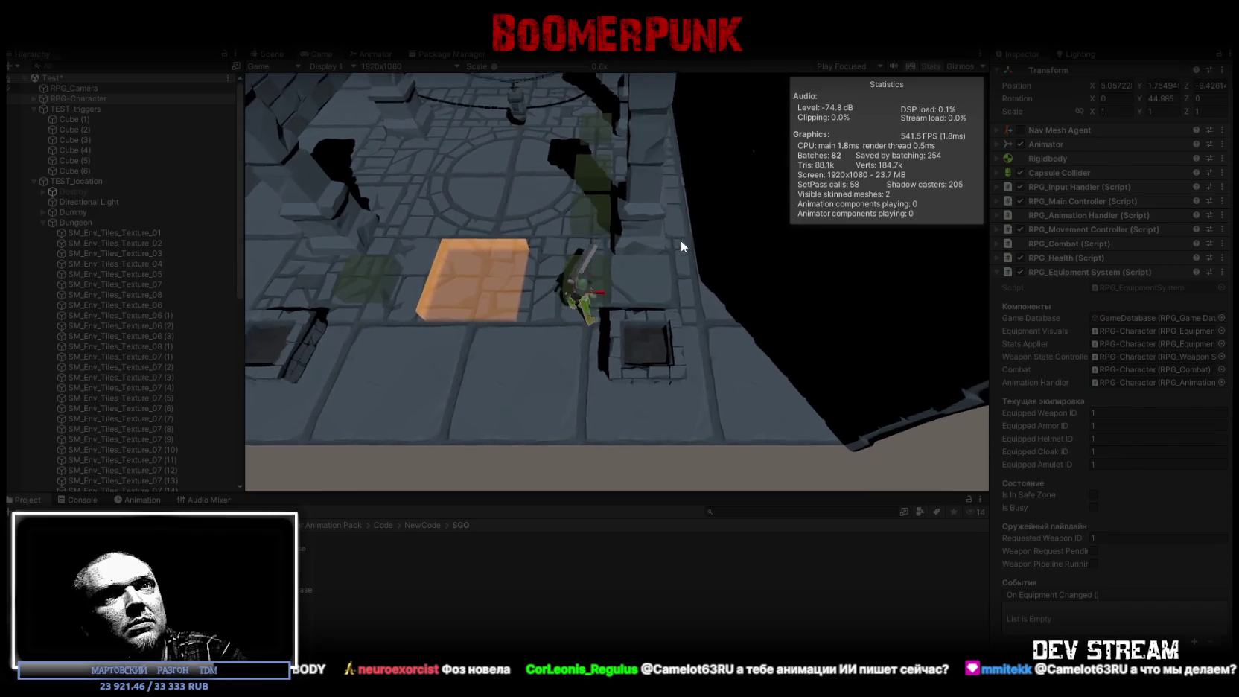
# Run the character forward across the trigger cubes and back toward the start
pyautogui.press('w')
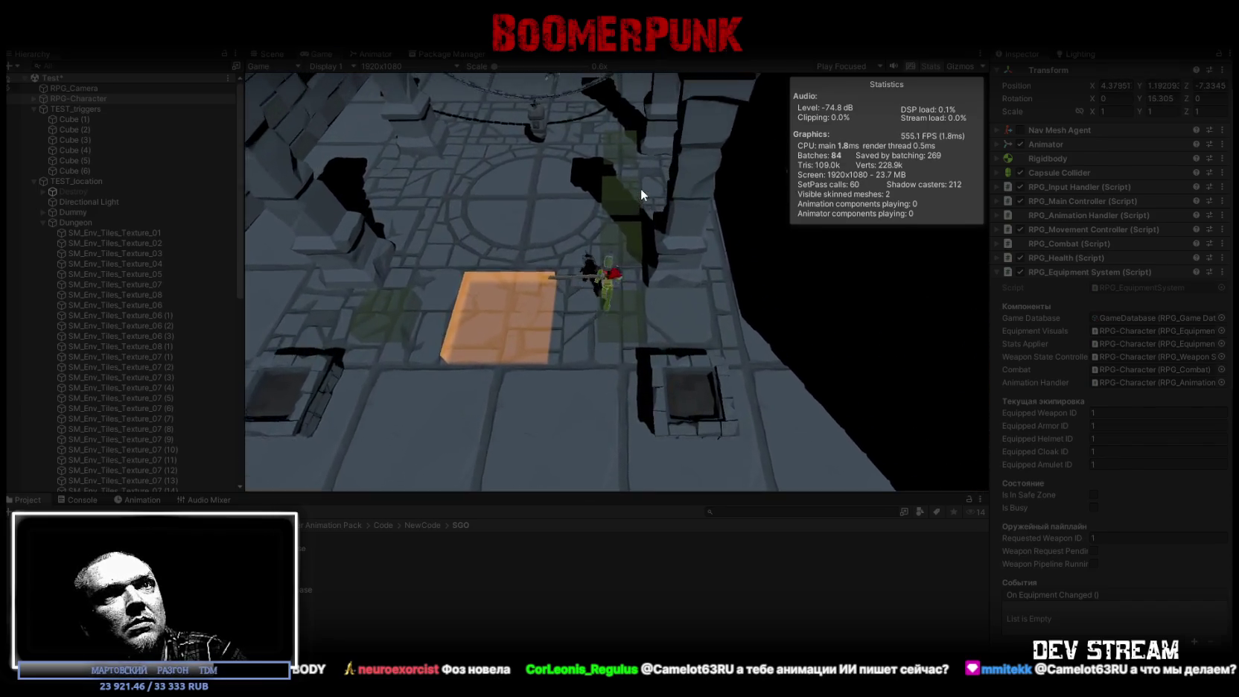
pyautogui.press('3')
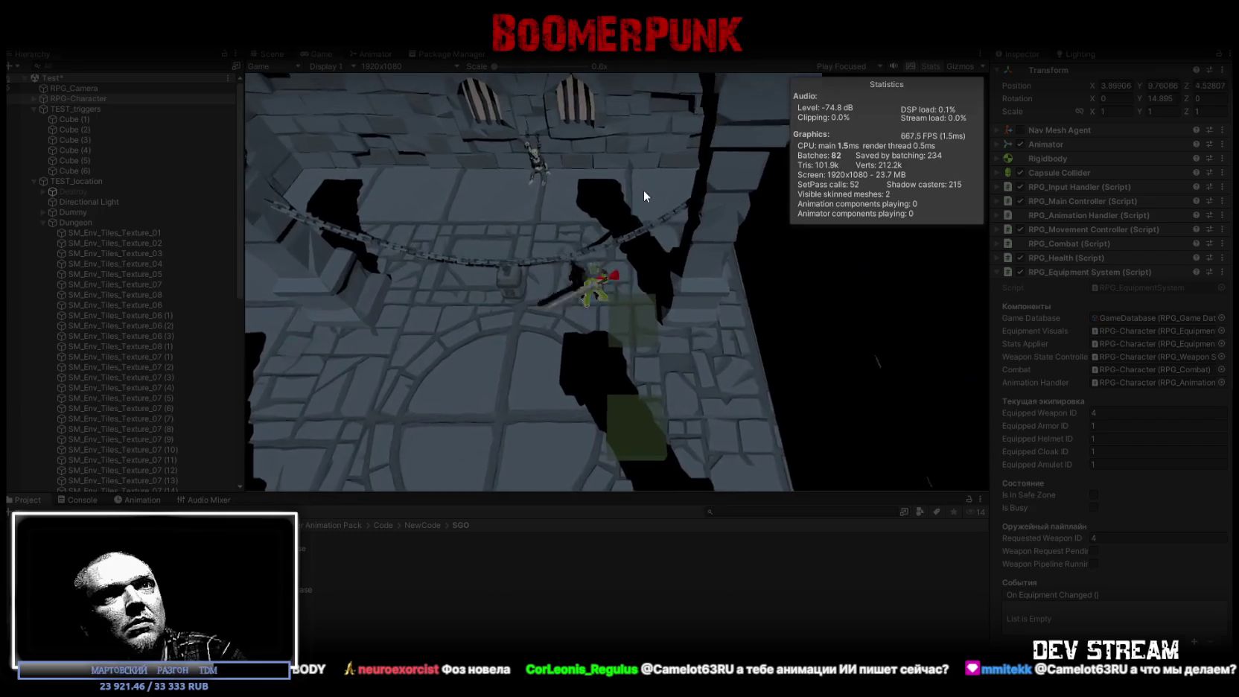
pyautogui.press('4')
pyautogui.press('3')
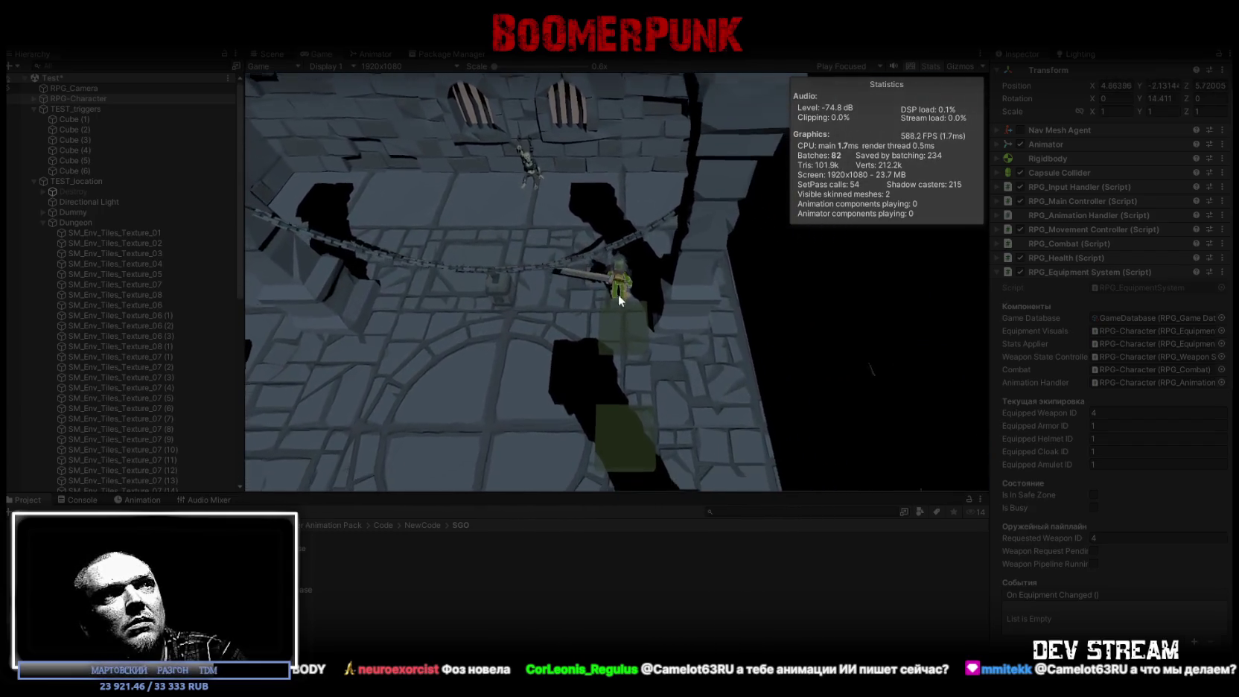
pyautogui.click(618, 338)
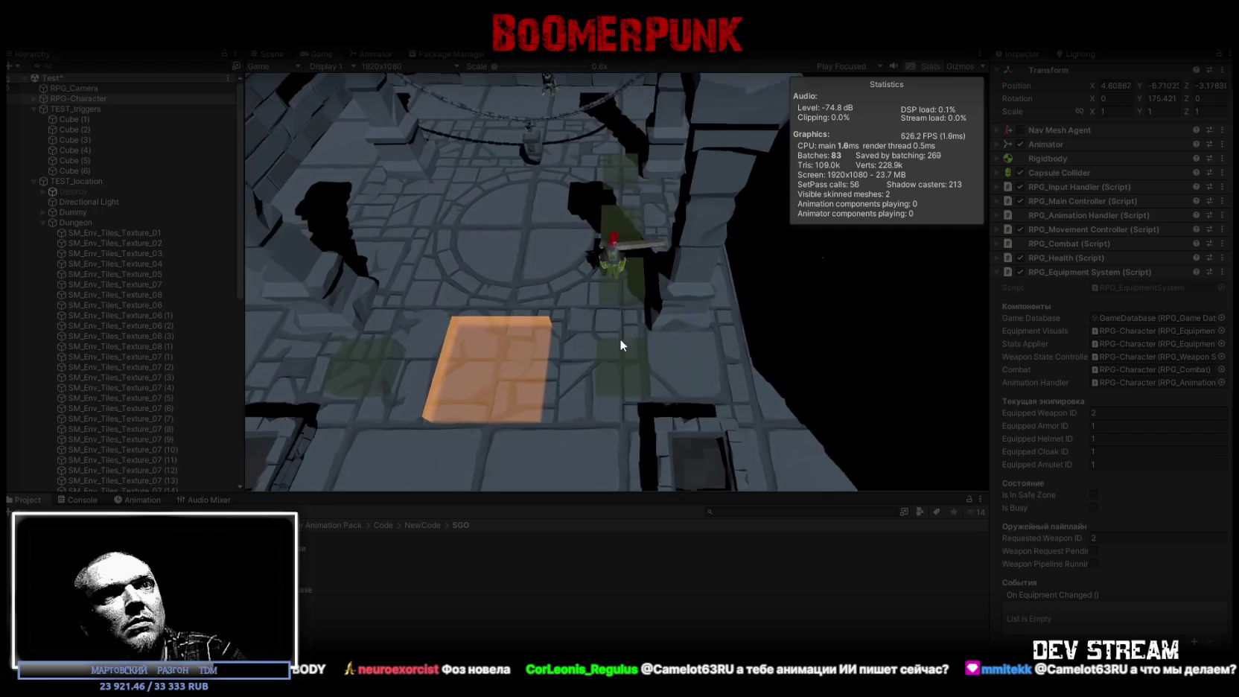
pyautogui.press('1')
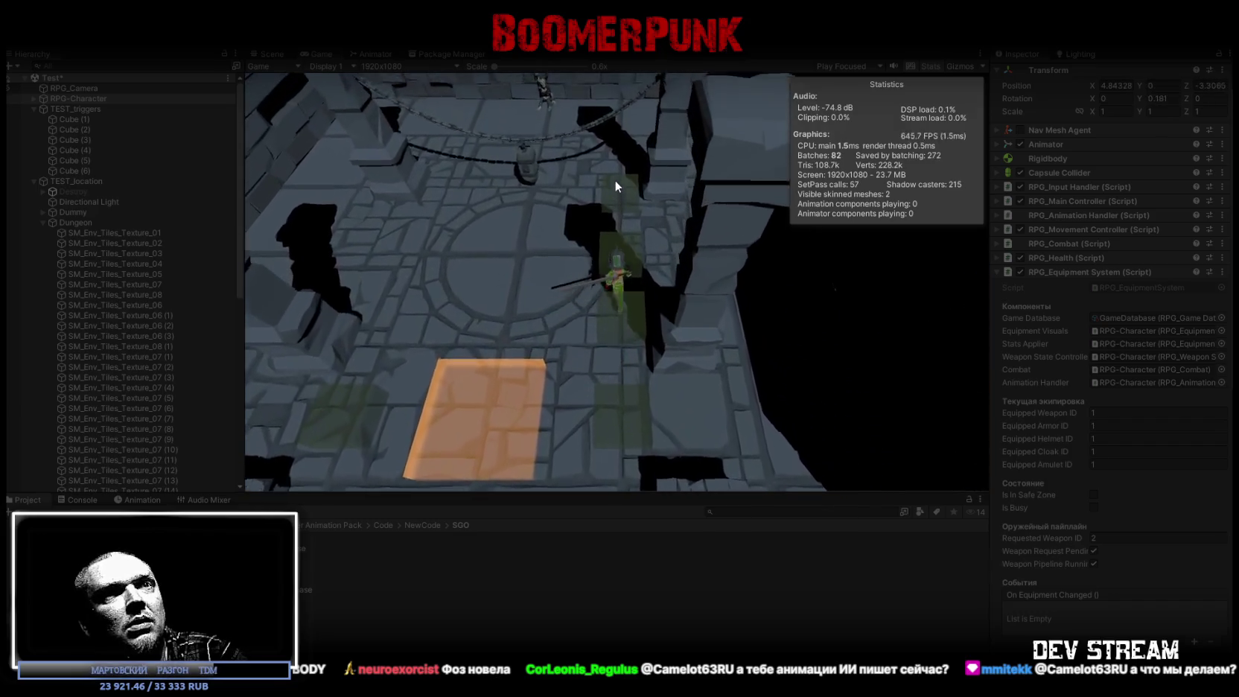
# Walk over the trigger cubes again, watching the requested weapon ID change
pyautogui.press('4')
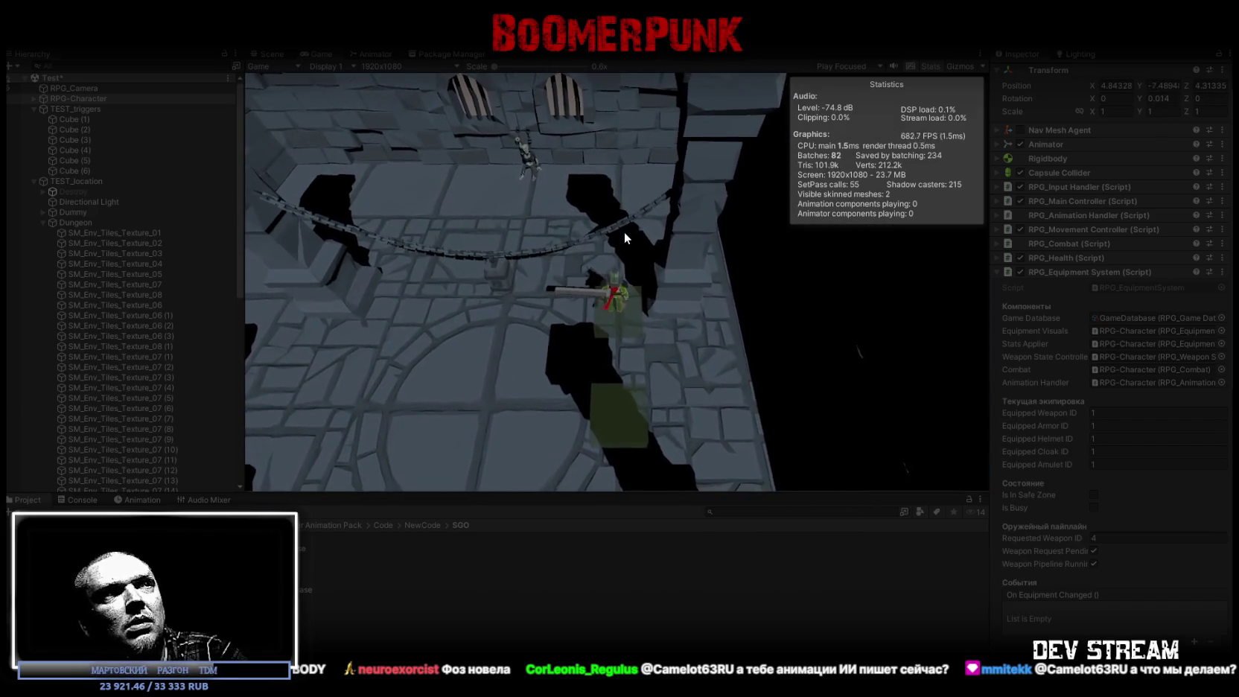
pyautogui.press('3')
pyautogui.press('2')
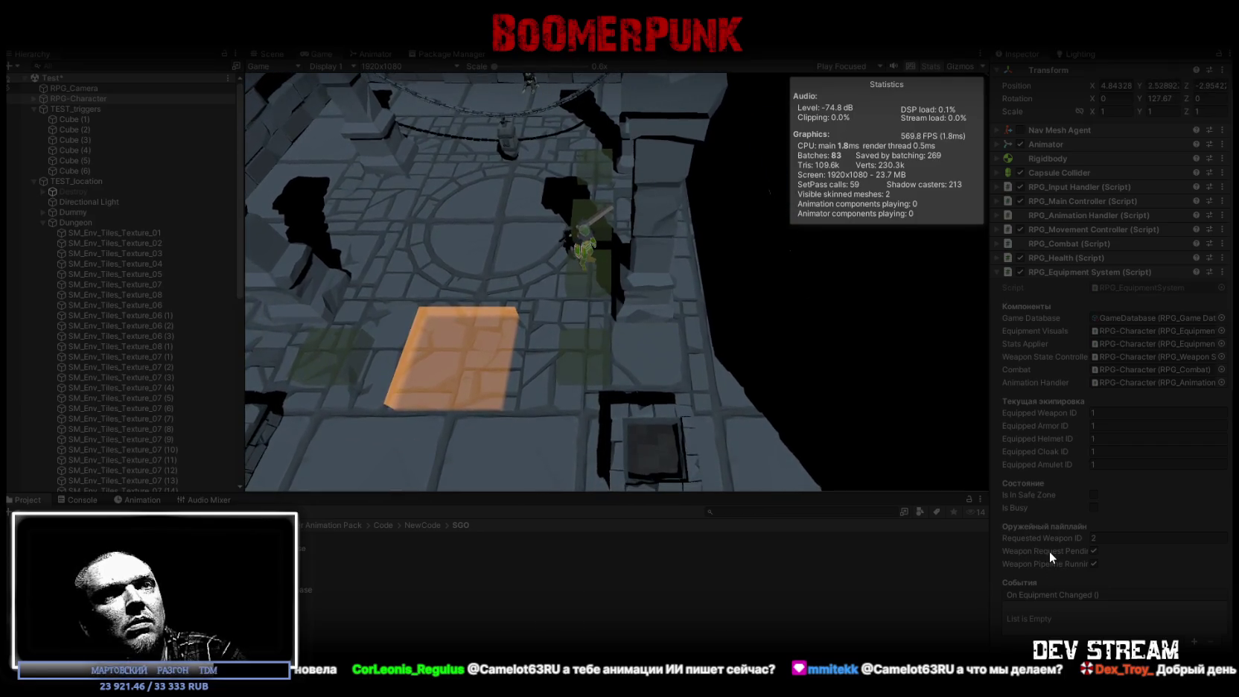
pyautogui.press('1')
pyautogui.press('2')
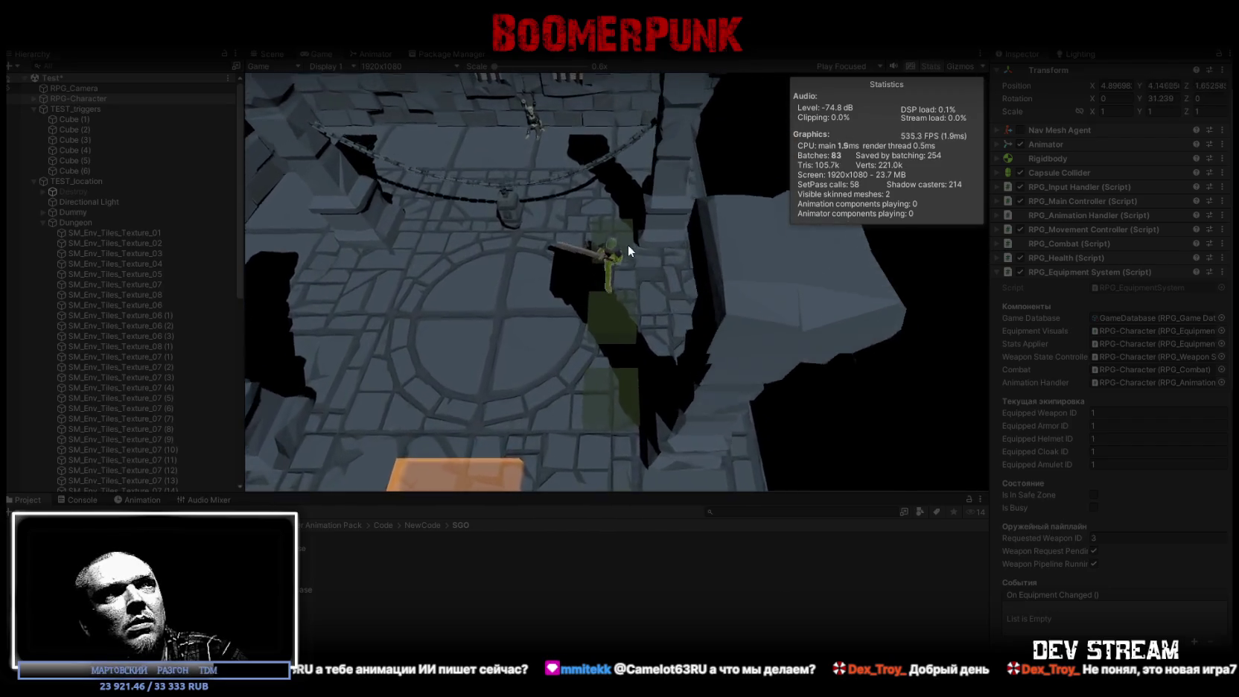
pyautogui.press('4')
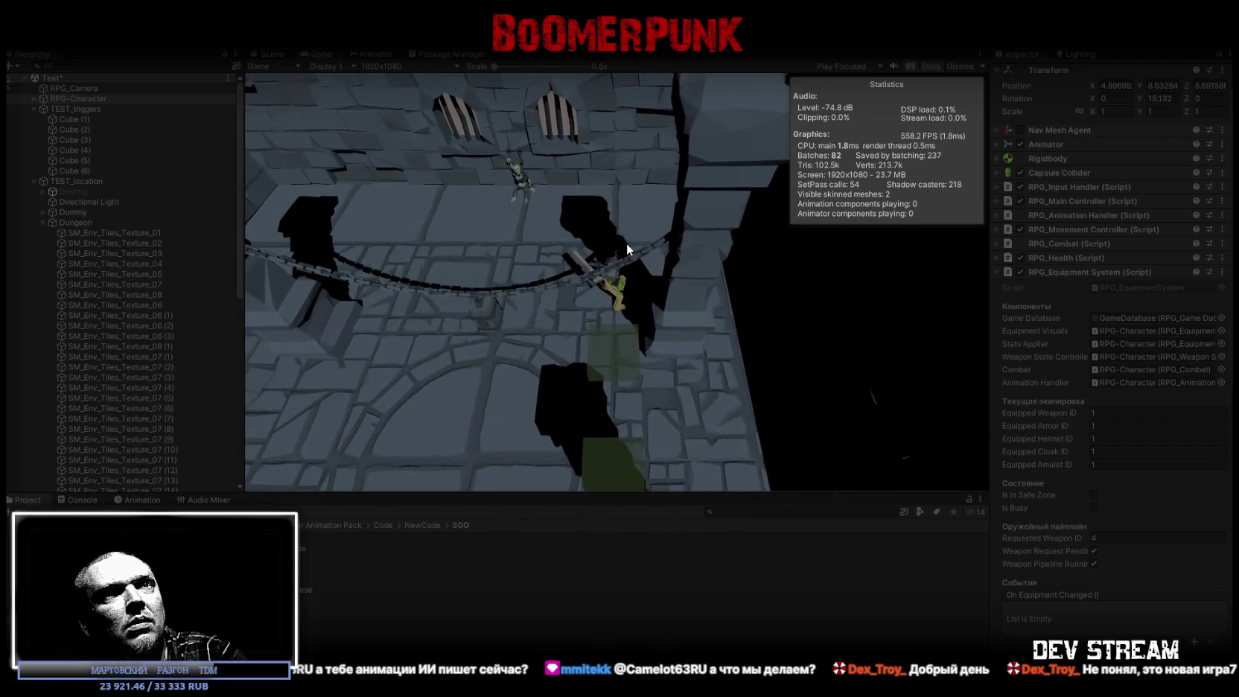